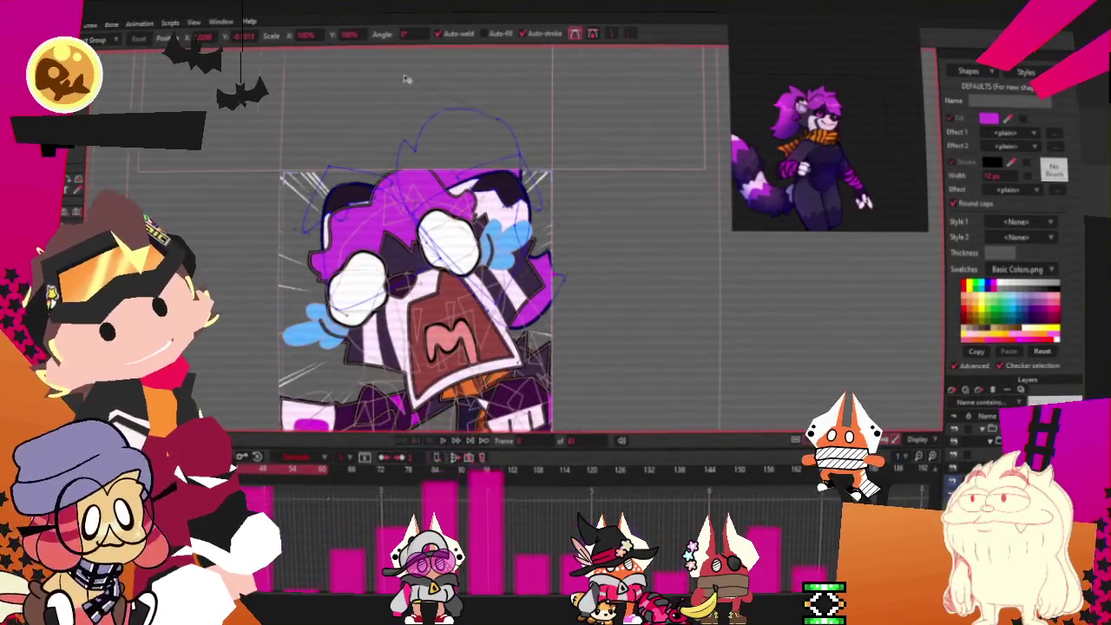
Scrub the Moho timeline between about frames 60 and 78 to review the keyframes
scroll(404, 79, "up", 3)
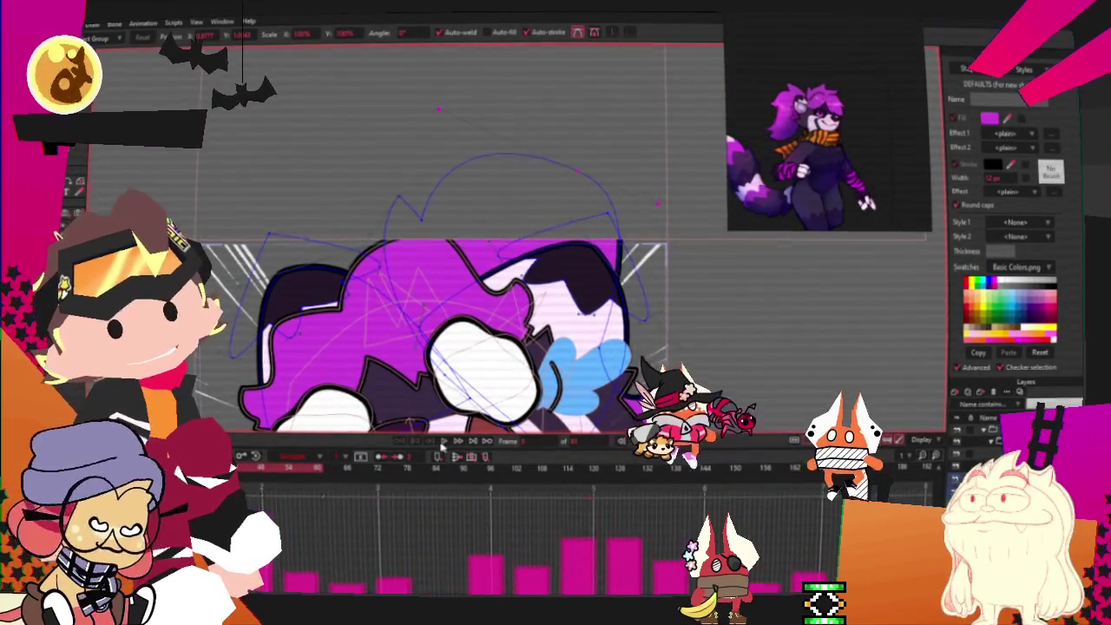
scroll(568, 280, "down", 3)
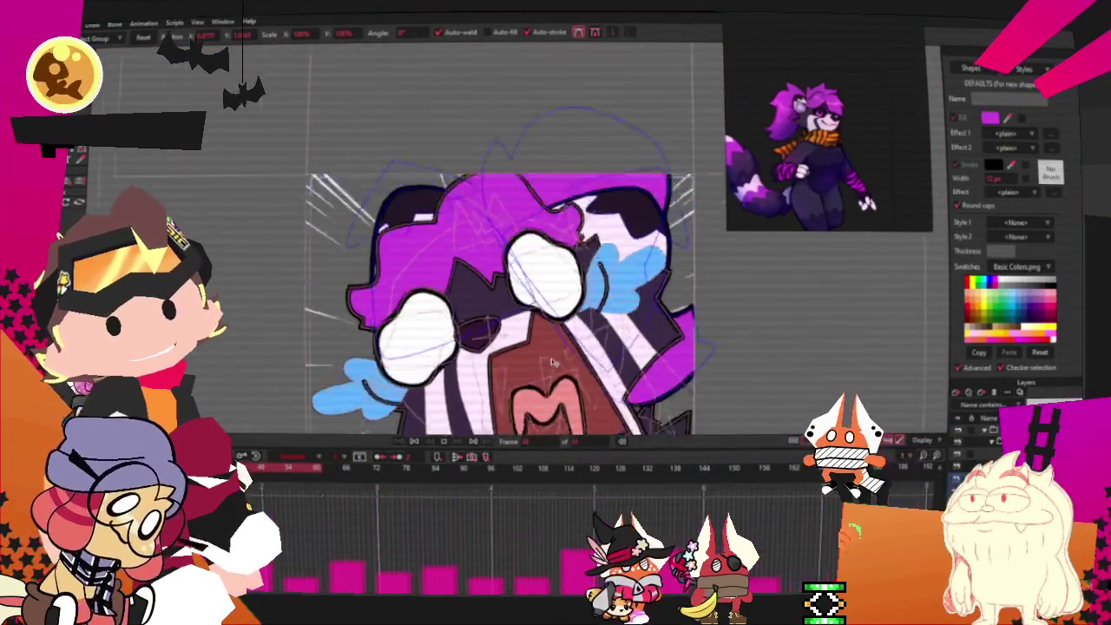
scroll(584, 350, "up", 2)
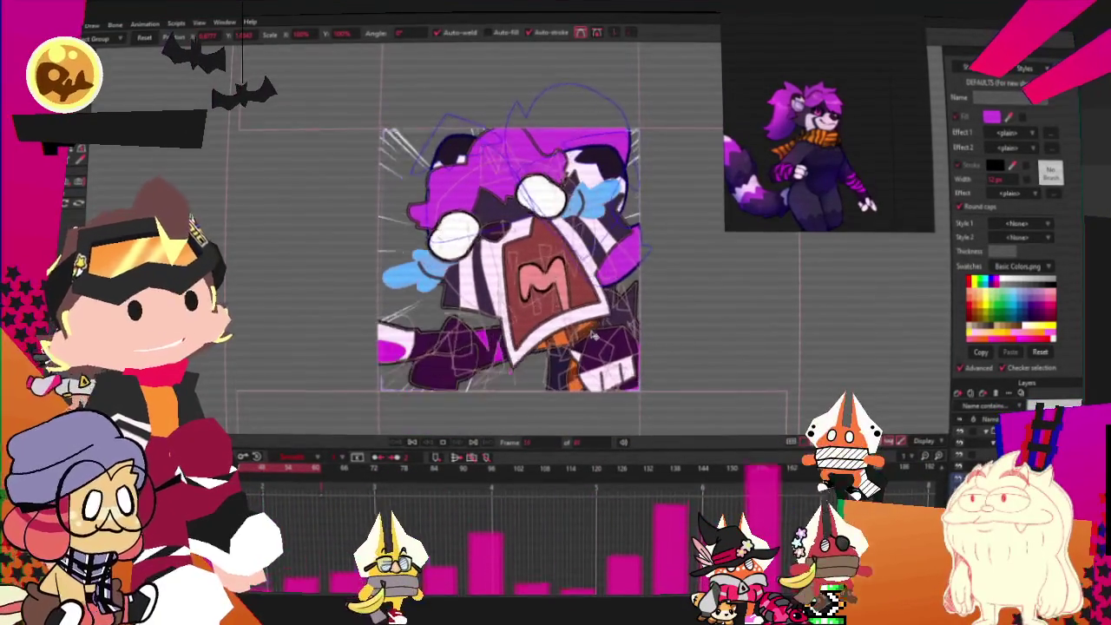
scroll(578, 336, "up", 1)
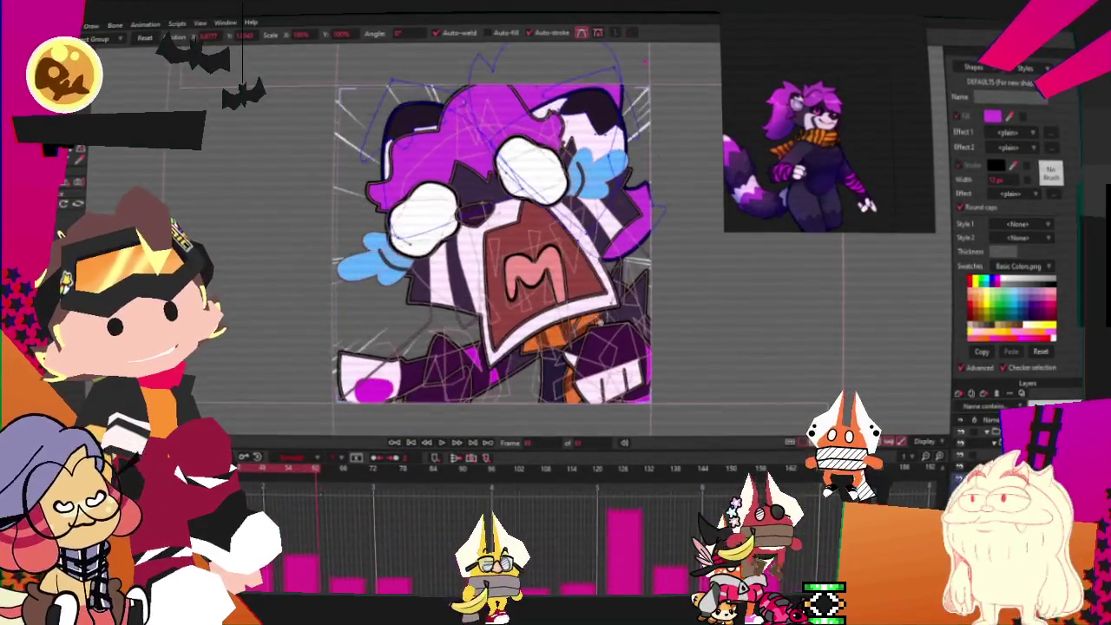
scroll(640, 219, "up", 2)
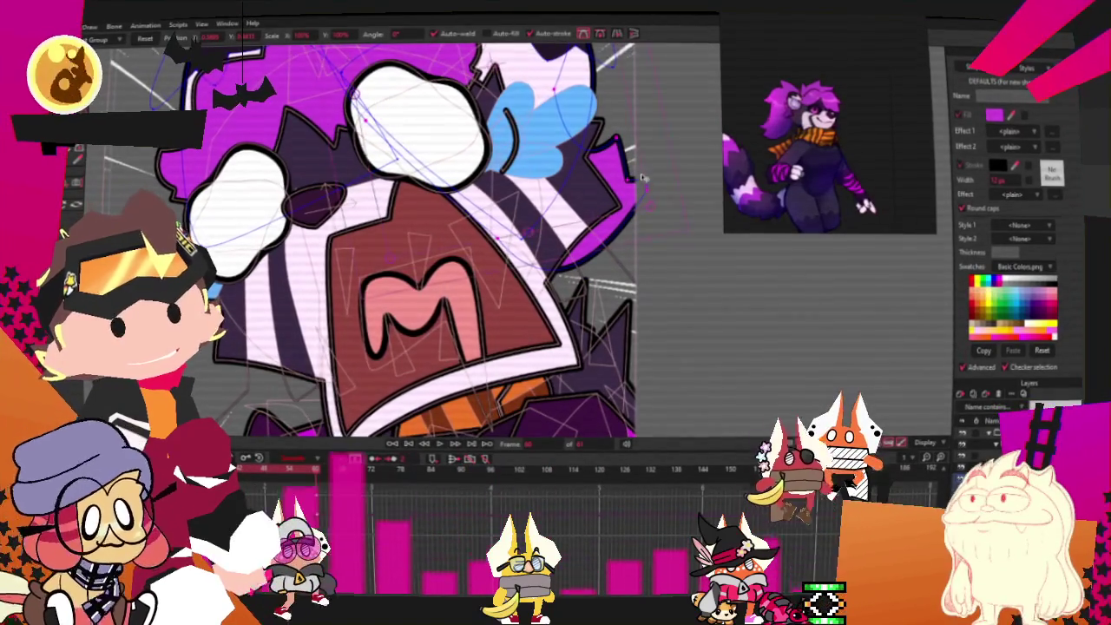
scroll(657, 203, "down", 1)
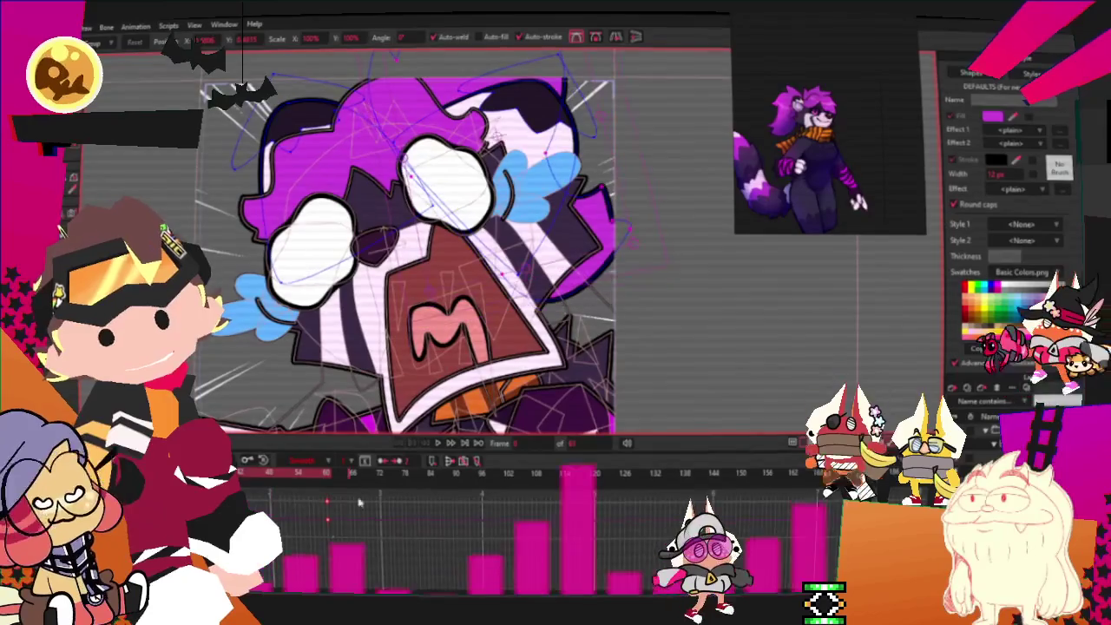
left_click(409, 505)
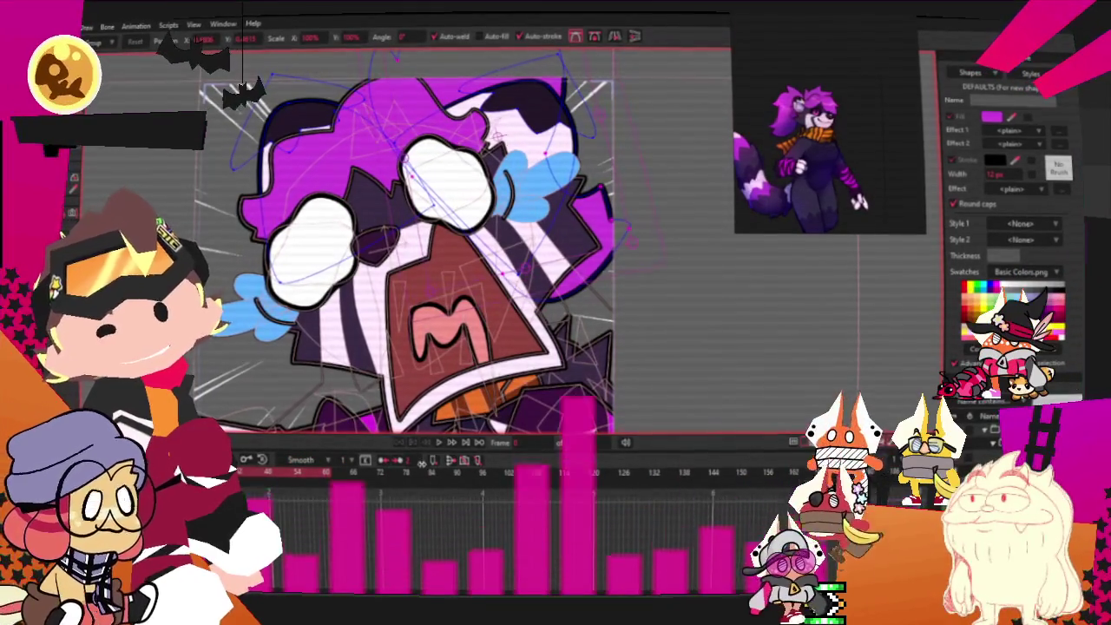
left_click(386, 508)
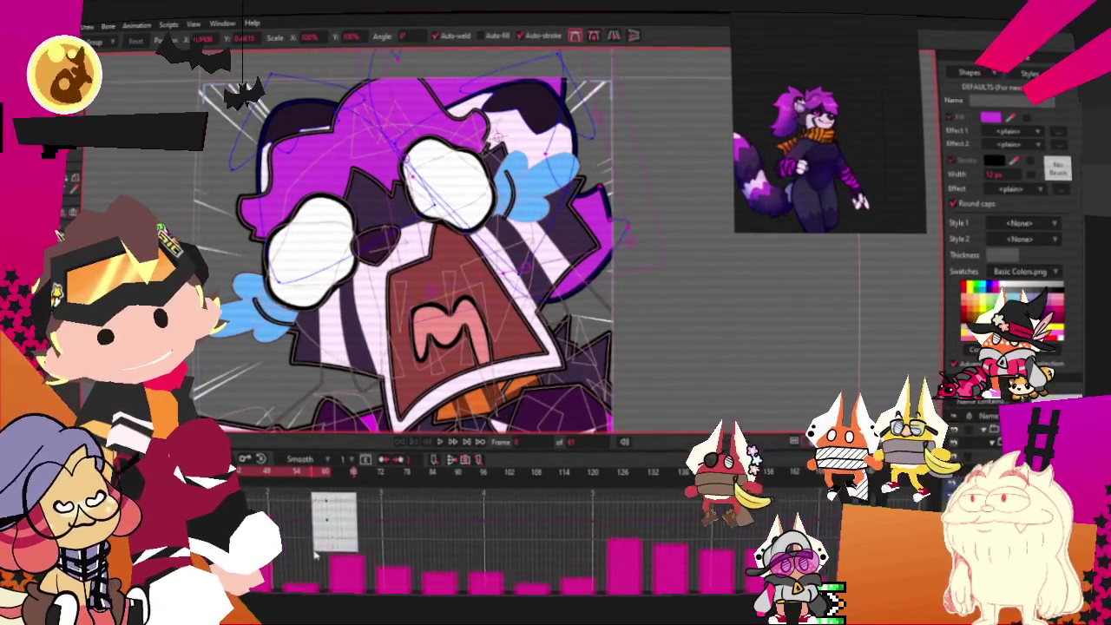
left_click(326, 519)
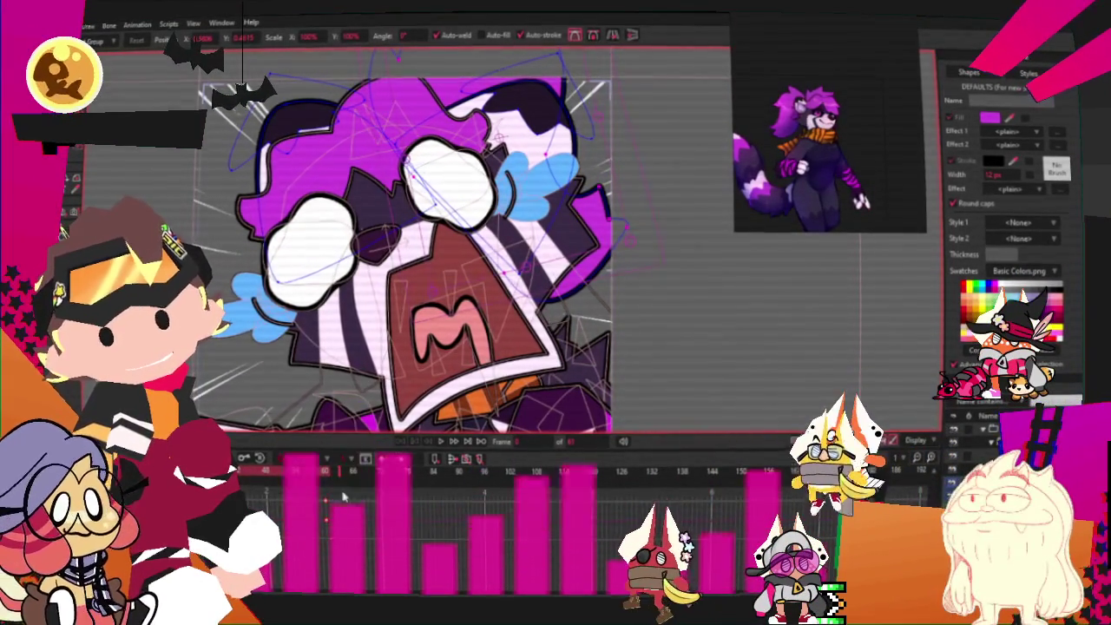
left_click(318, 536)
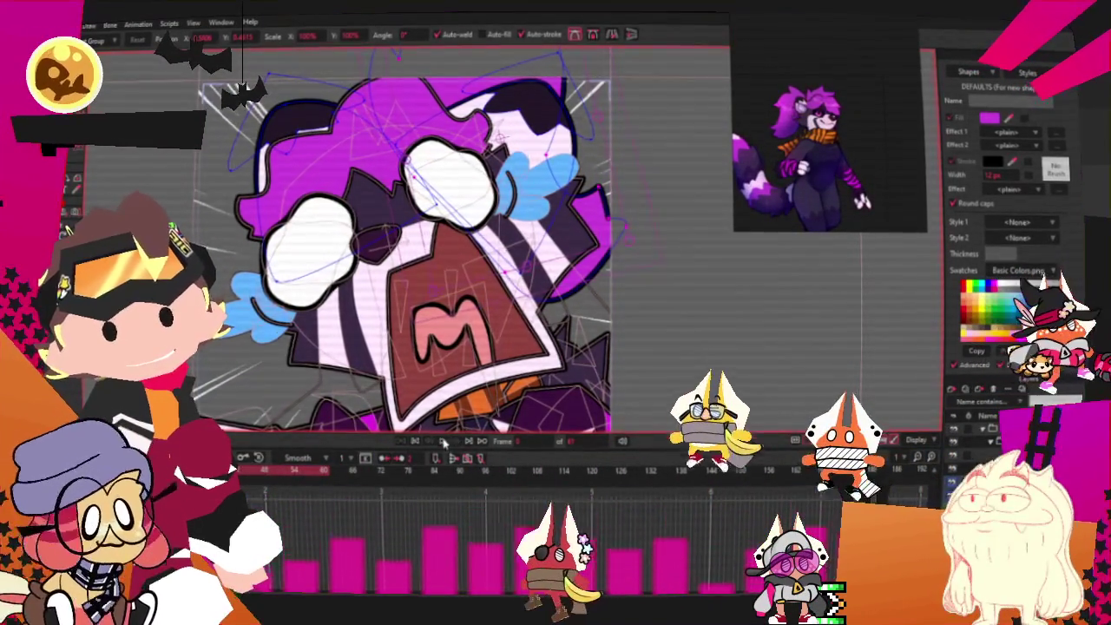
scroll(480, 285, "down", 2)
scroll(433, 249, "down", 2)
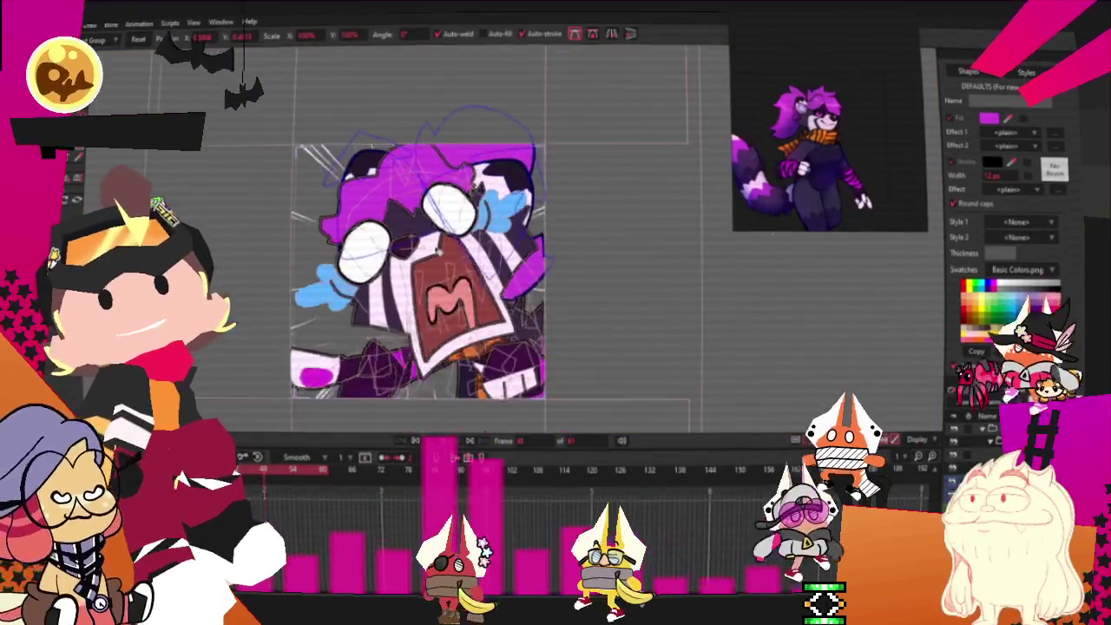
scroll(430, 247, "down", 1)
scroll(434, 249, "down", 1)
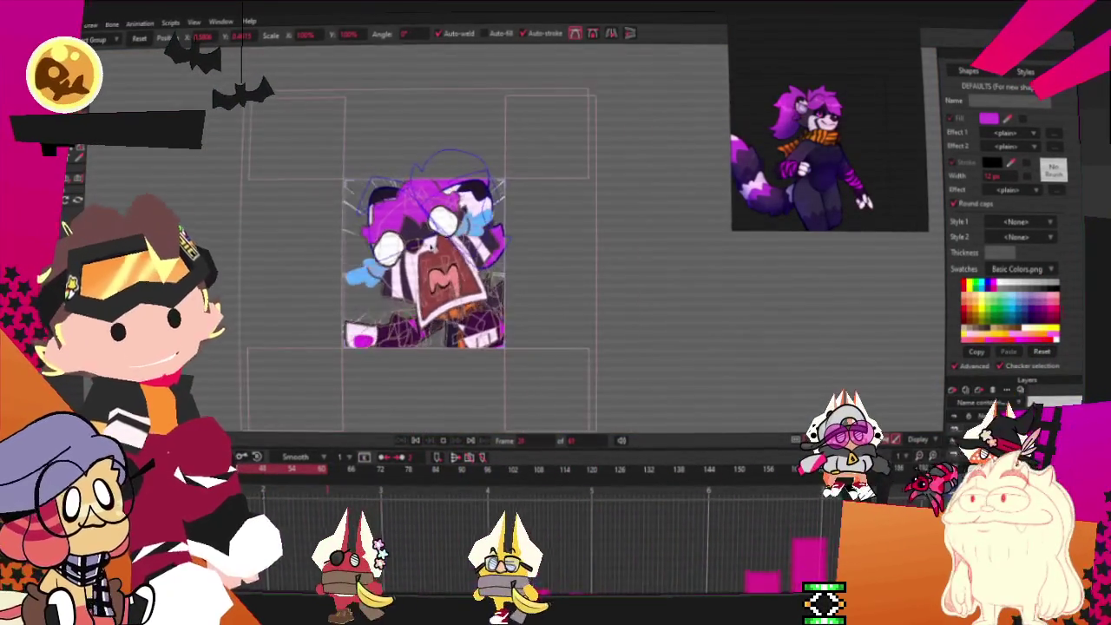
scroll(443, 250, "up", 3)
Step forward and back through the animation frames to preview the poses
key("ctrl+Right")
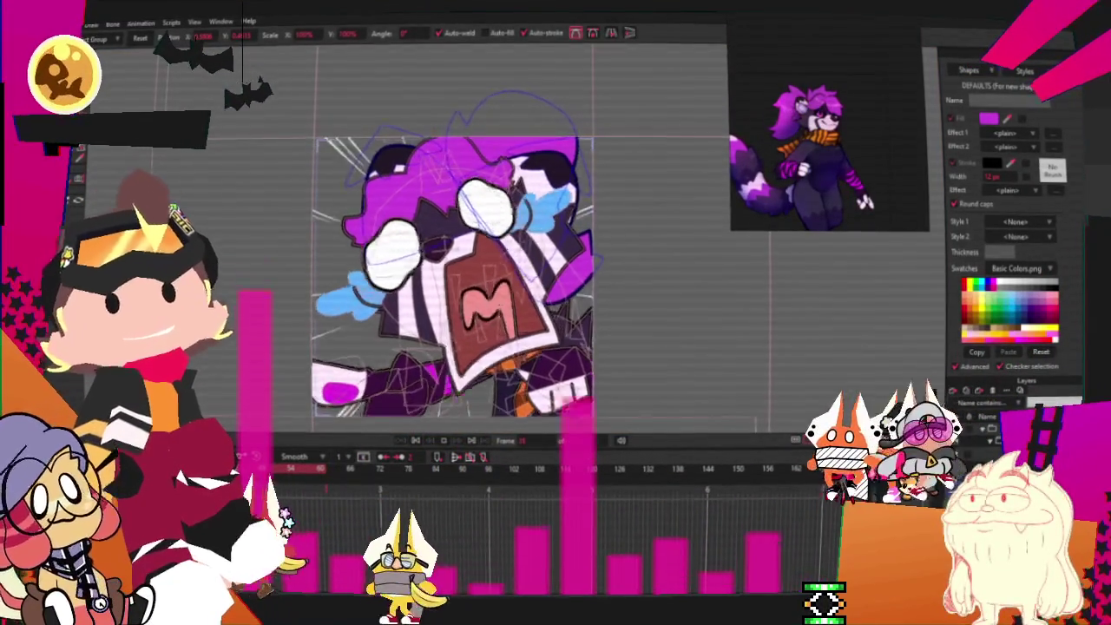
key("ctrl+Right")
key("ctrl+Right")
key("ctrl+Right")
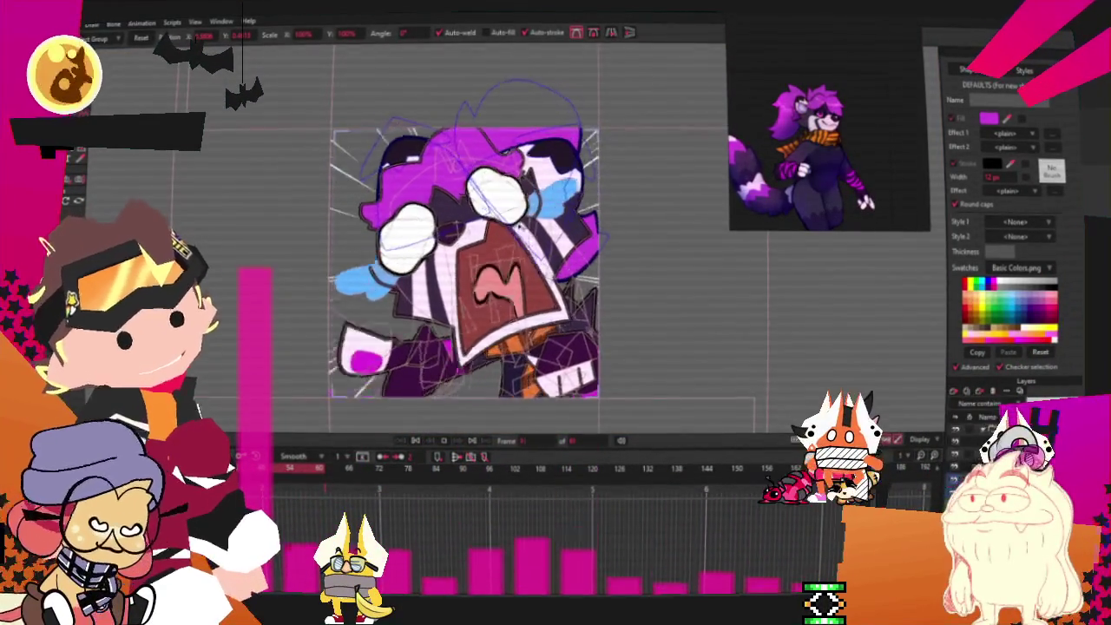
key("ctrl+Right")
key("ctrl+Left")
key("ctrl+Left")
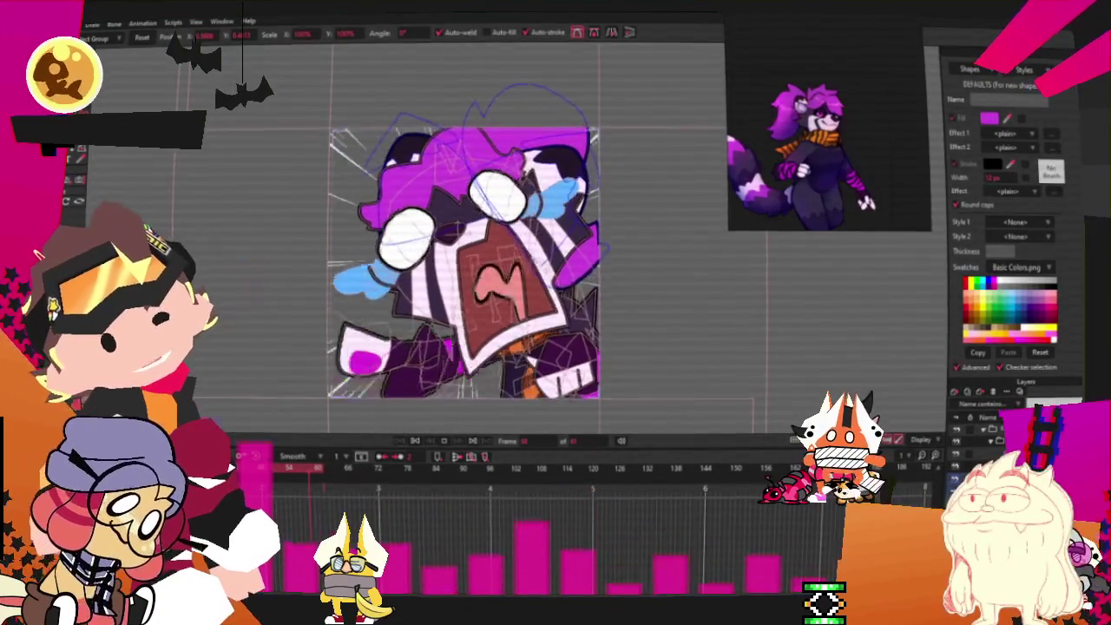
key("ctrl+Left")
key("ctrl+Left")
key("ctrl+Right")
key("ctrl+Right")
key("ctrl+Left")
key("ctrl+Left")
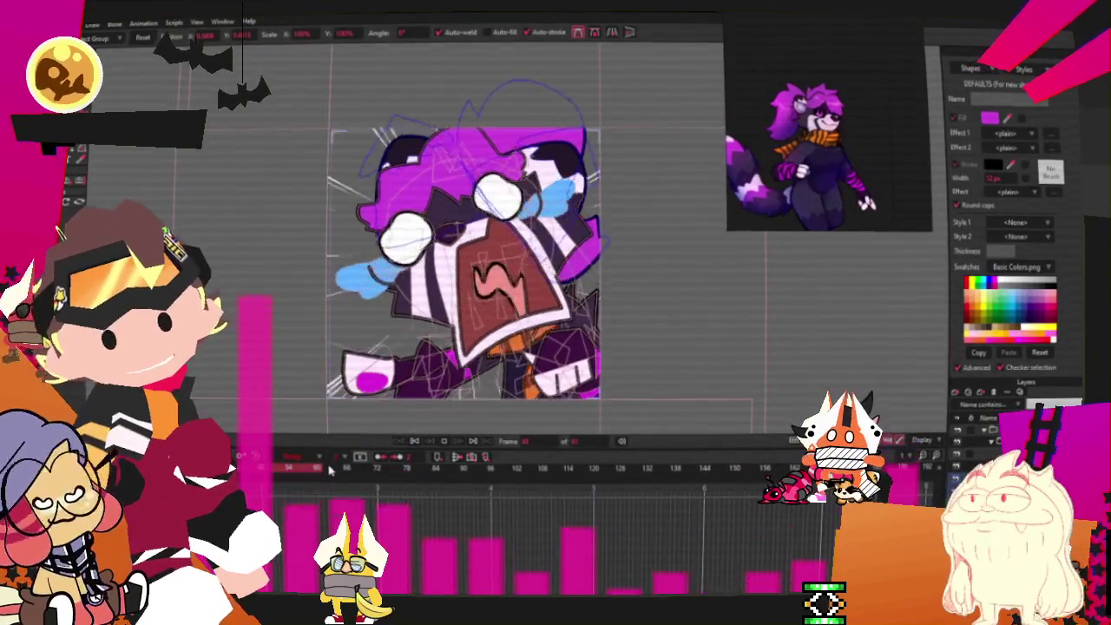
left_click(328, 499)
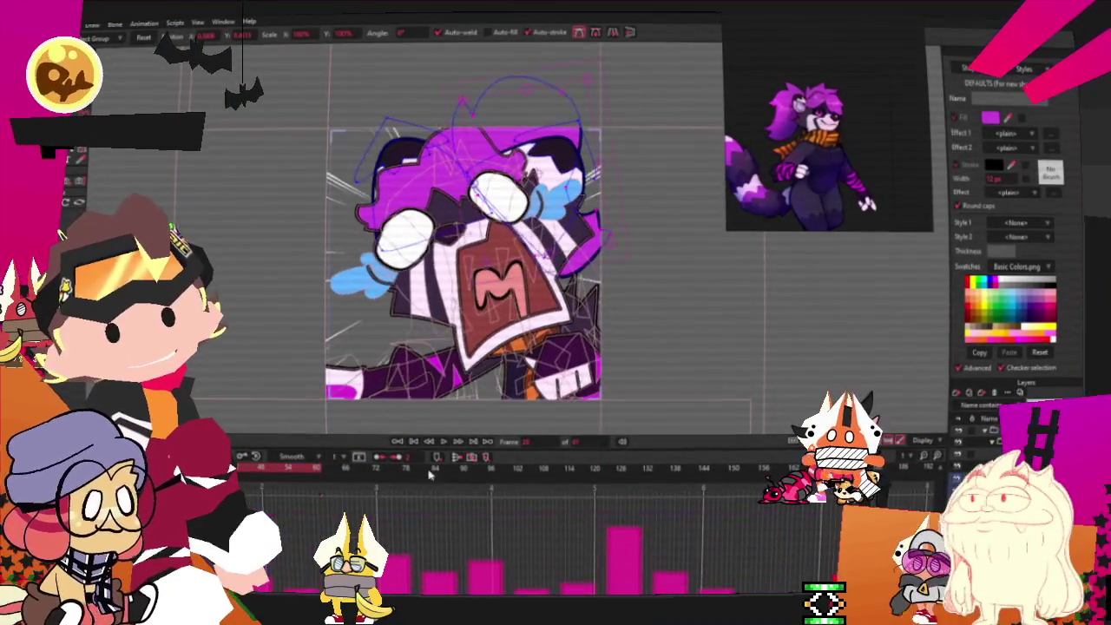
key("ctrl+Right")
key("ctrl+Right")
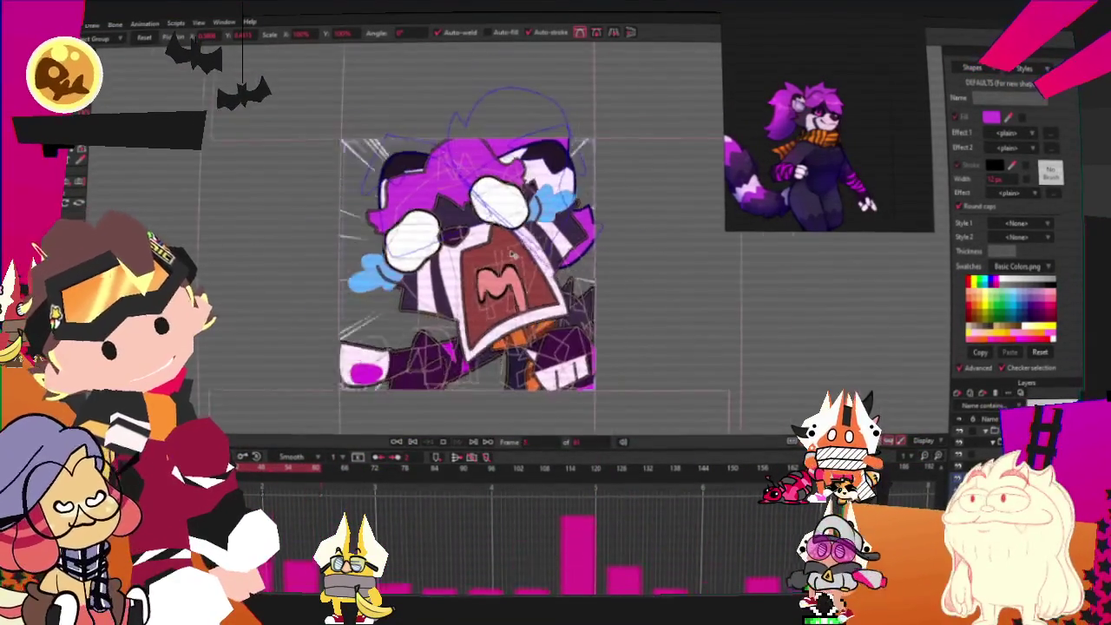
key("ctrl+Right")
key("ctrl+Right")
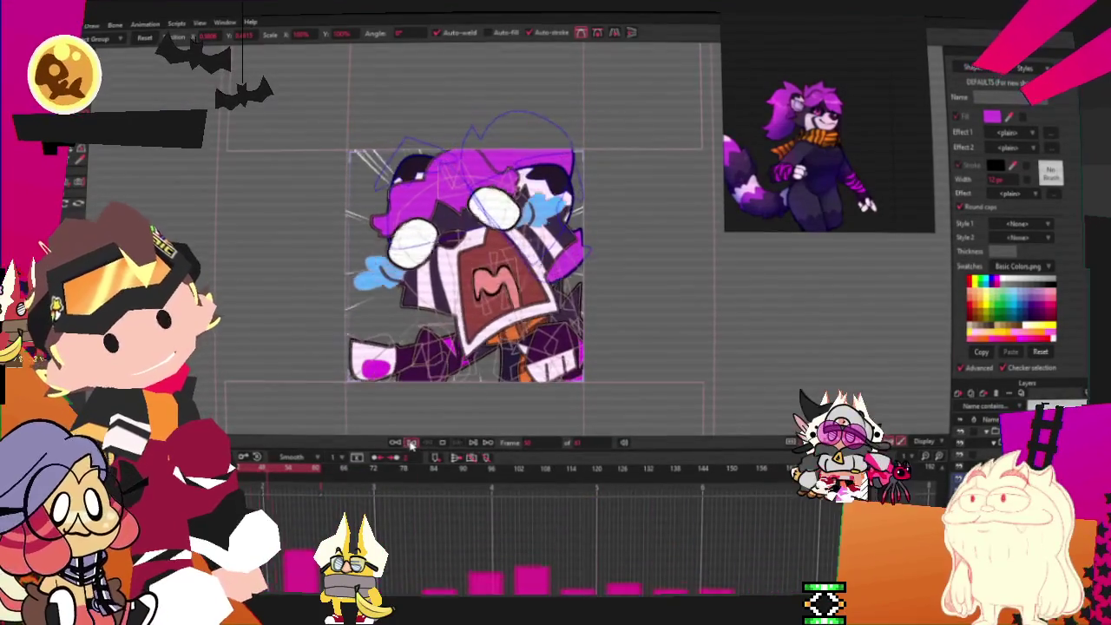
Browse the File menu without choosing a command and refit the whole frame in view
key("alt+f")
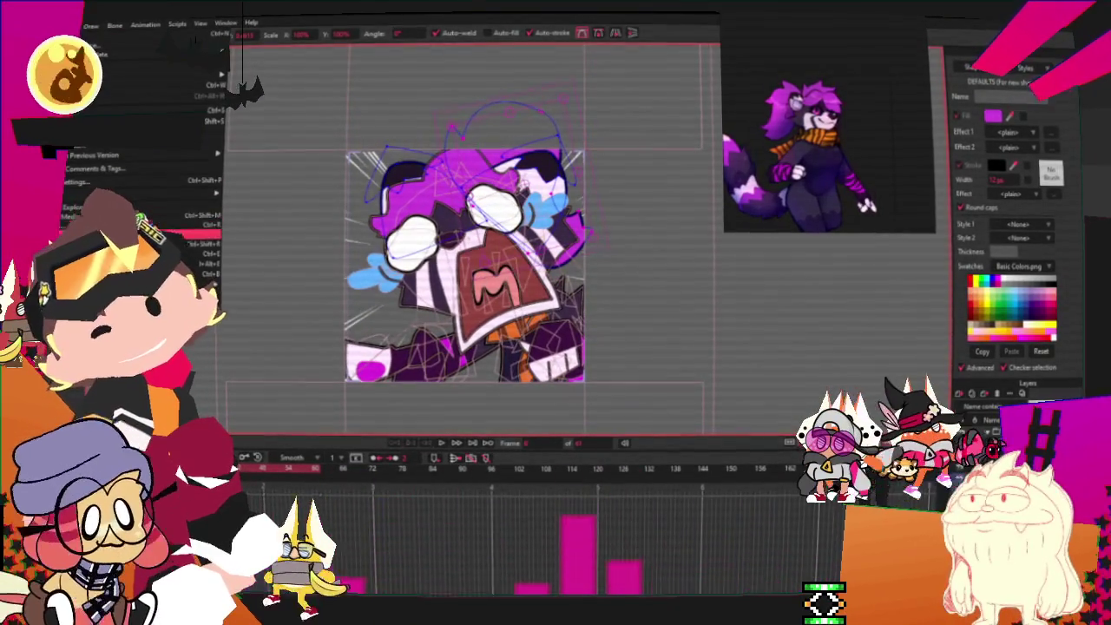
key("Escape")
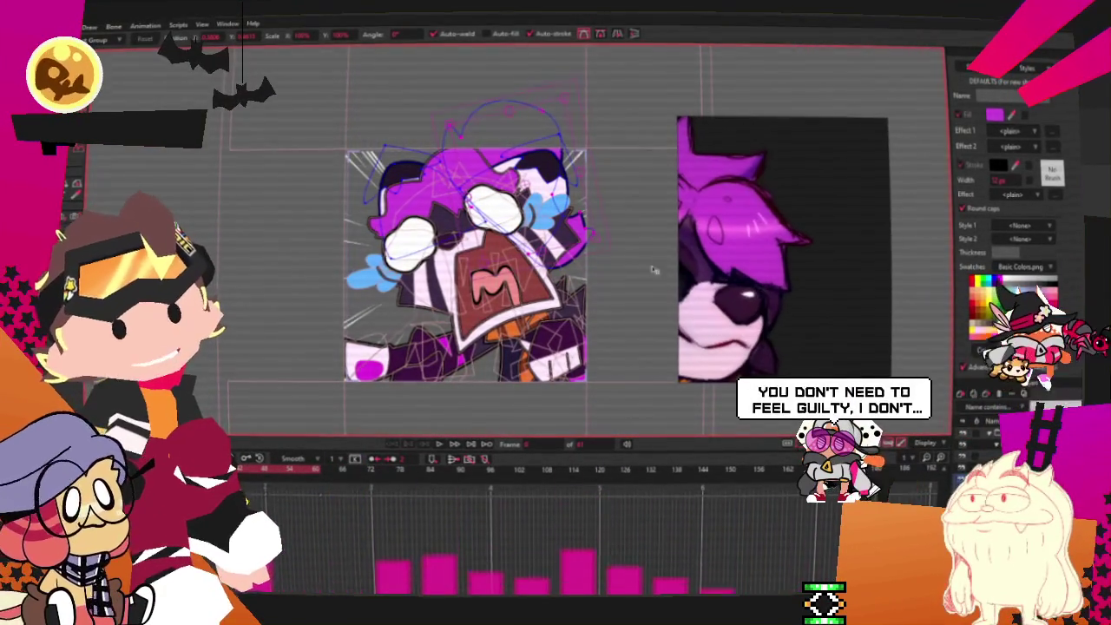
scroll(488, 290, "up", 2)
scroll(490, 289, "up", 1)
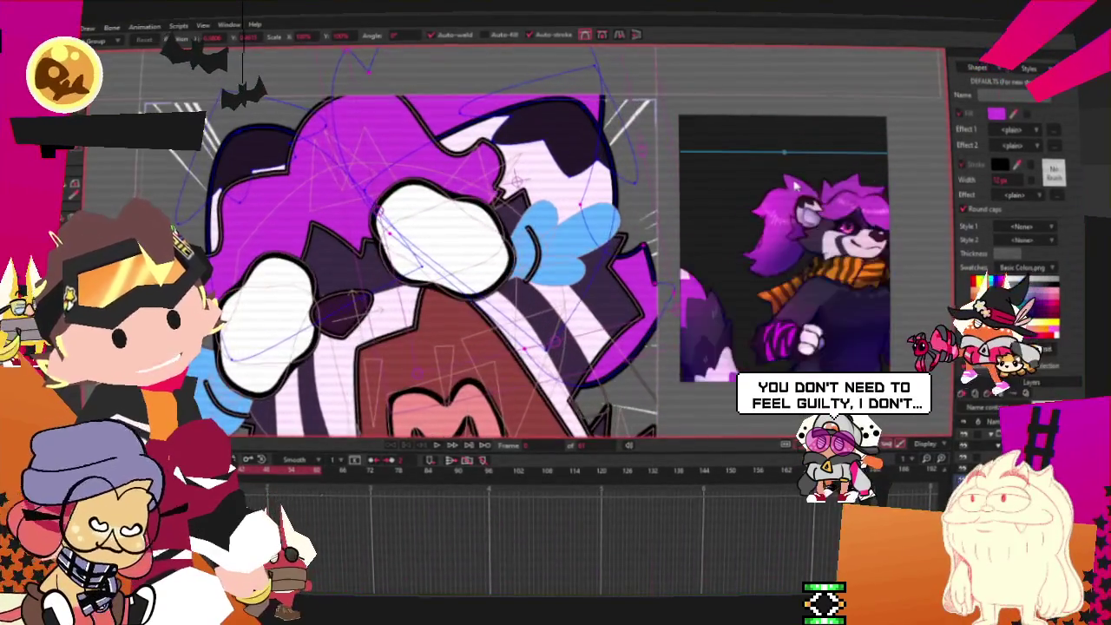
key("ctrl+r")
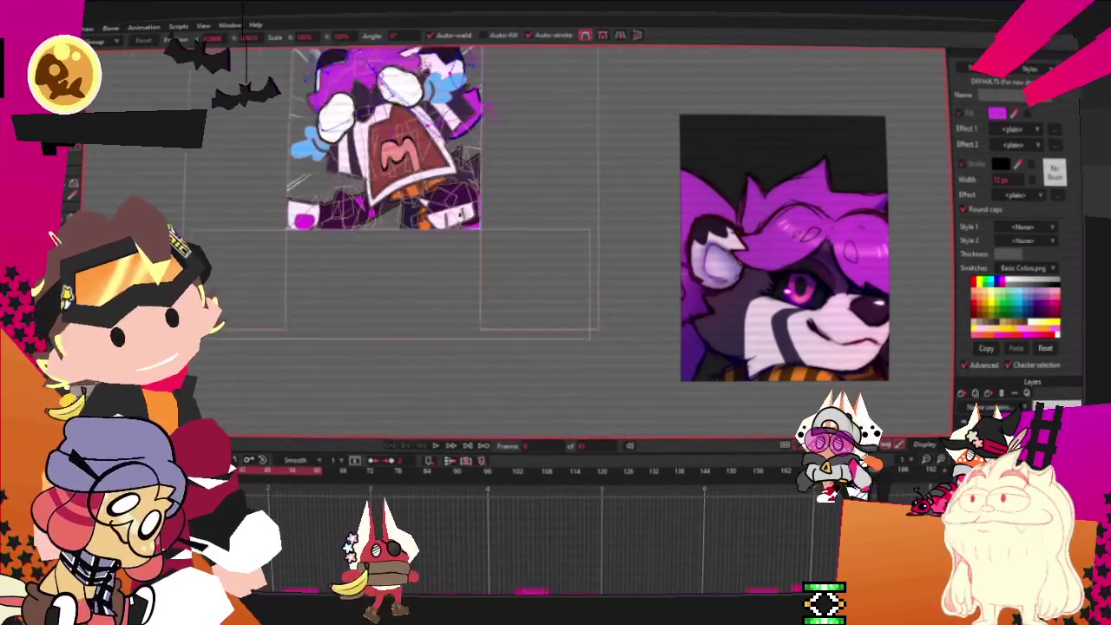
scroll(520, 156, "up", 5)
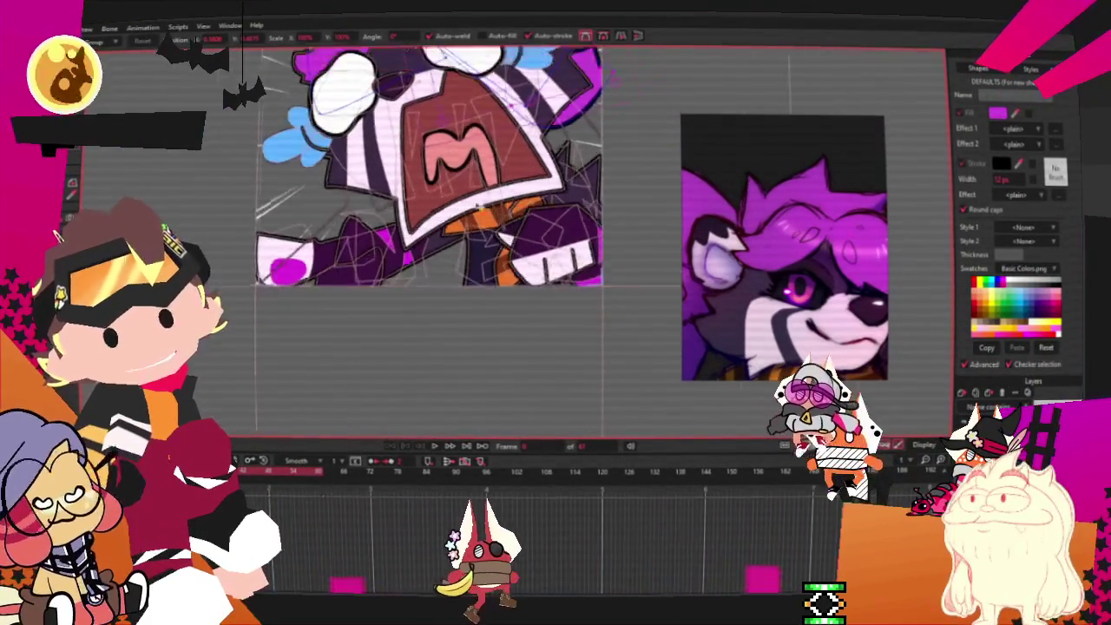
key("ctrl+r")
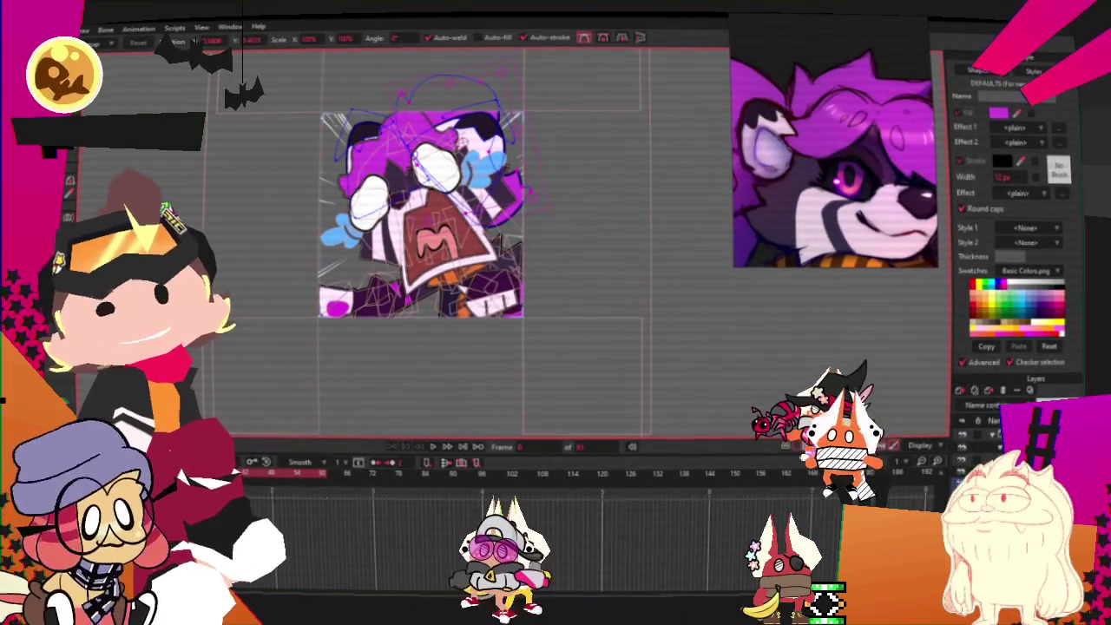
left_click(63, 29)
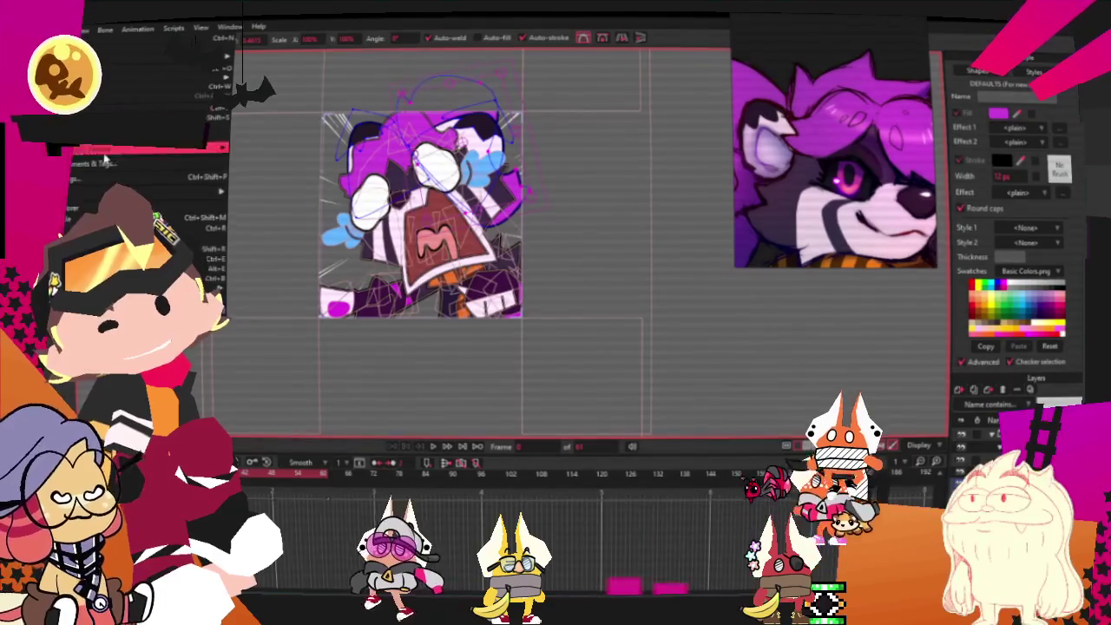
left_click(174, 227)
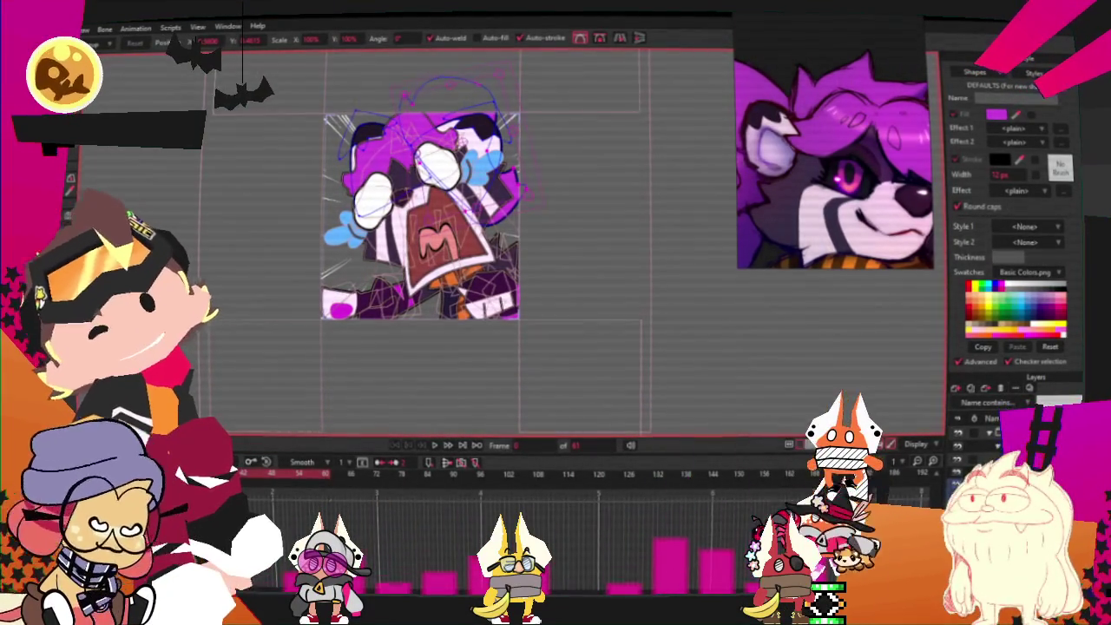
left_click(63, 29)
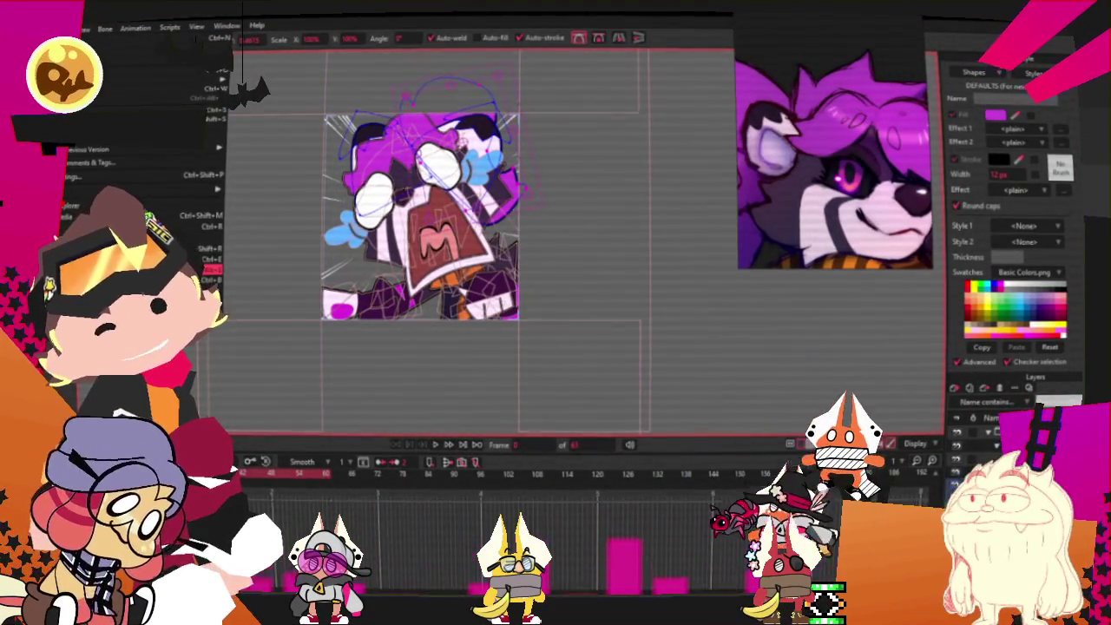
left_click(207, 269)
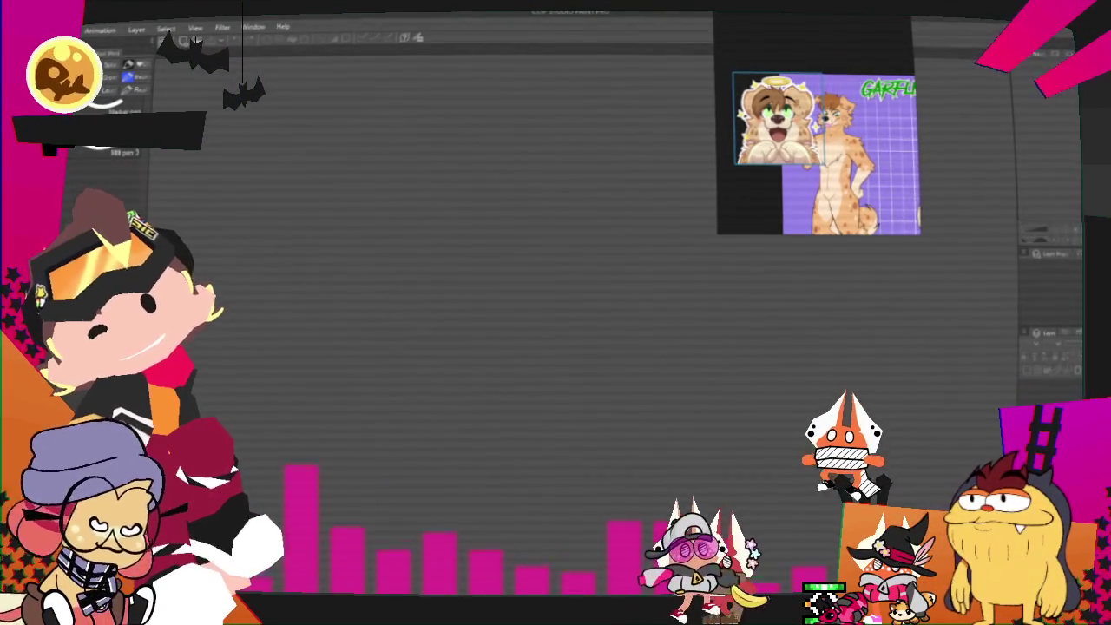
key("Escape")
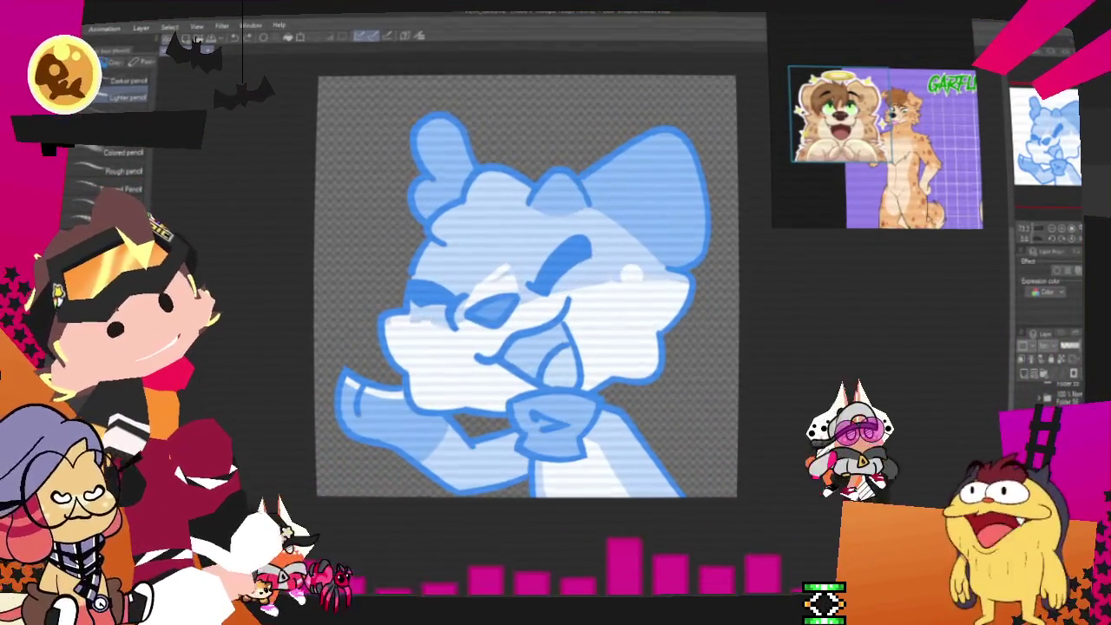
Sketch the right ear outline and hair strokes along the top of the head
left_click_drag(578, 233, 701, 260)
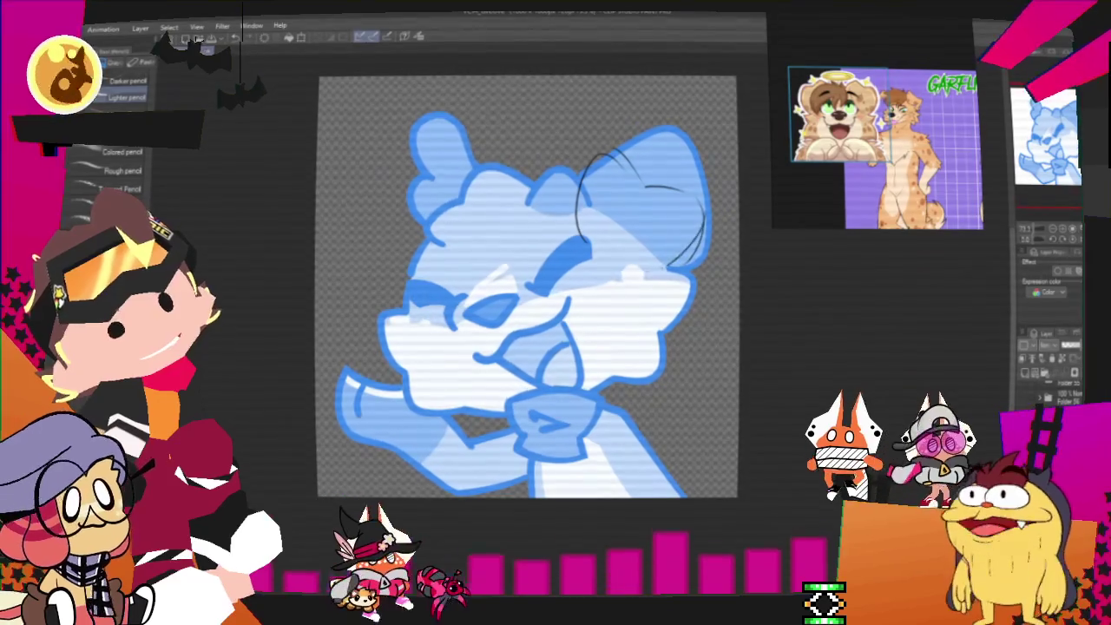
left_click_drag(580, 178, 700, 247)
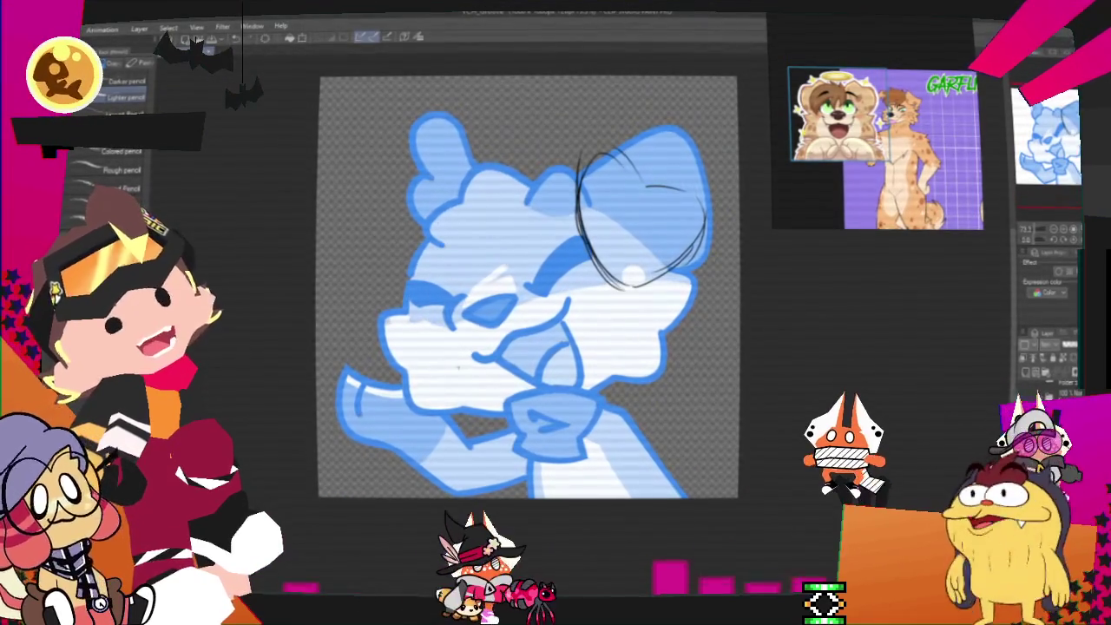
left_click_drag(508, 129, 566, 181)
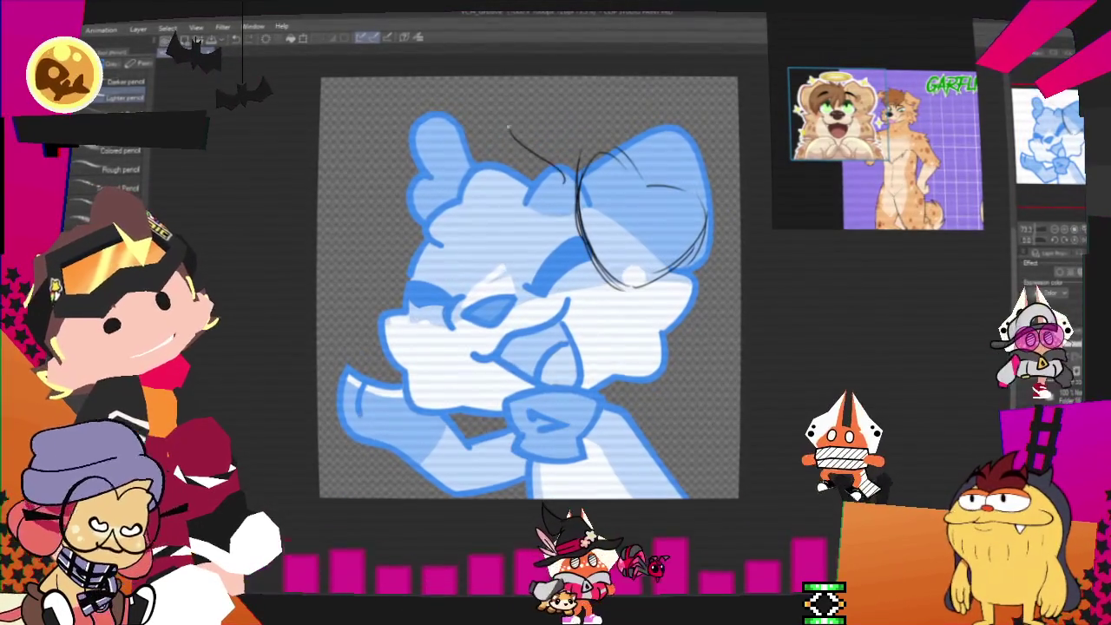
left_click_drag(395, 172, 525, 144)
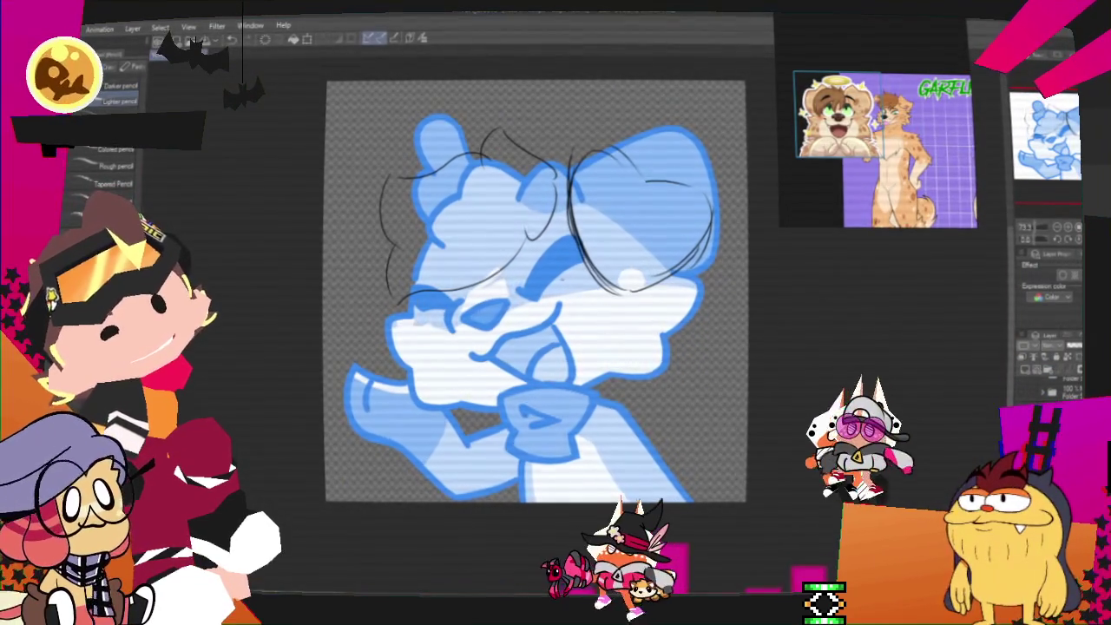
Ellipse-select the right ear sketch and adjust it with Ctrl+T transform
key("m")
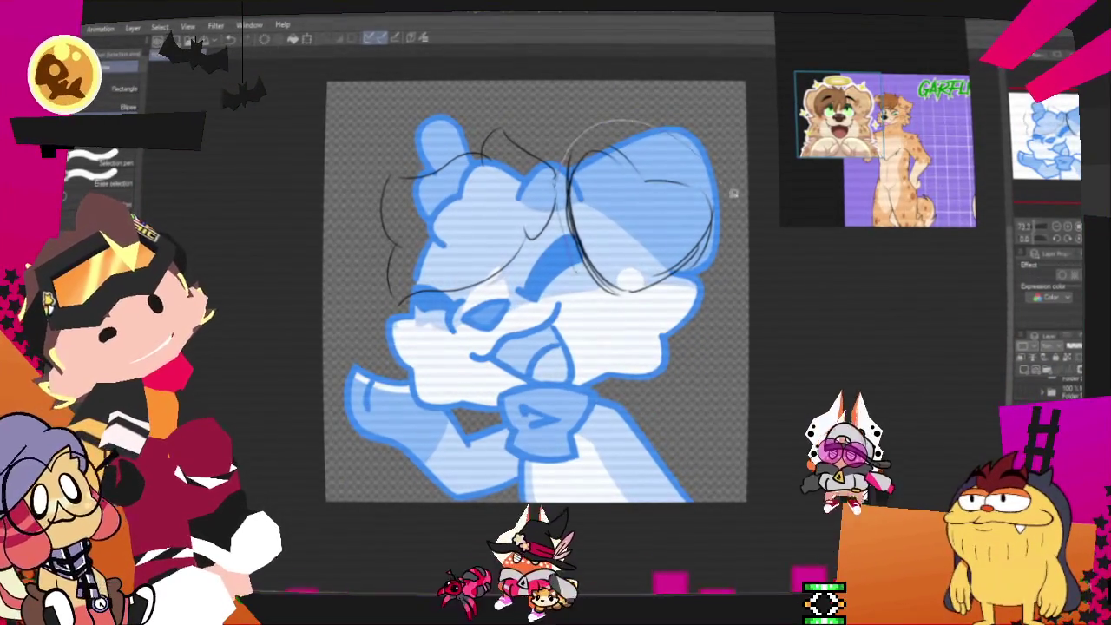
left_click_drag(566, 121, 747, 335)
key("ctrl+t")
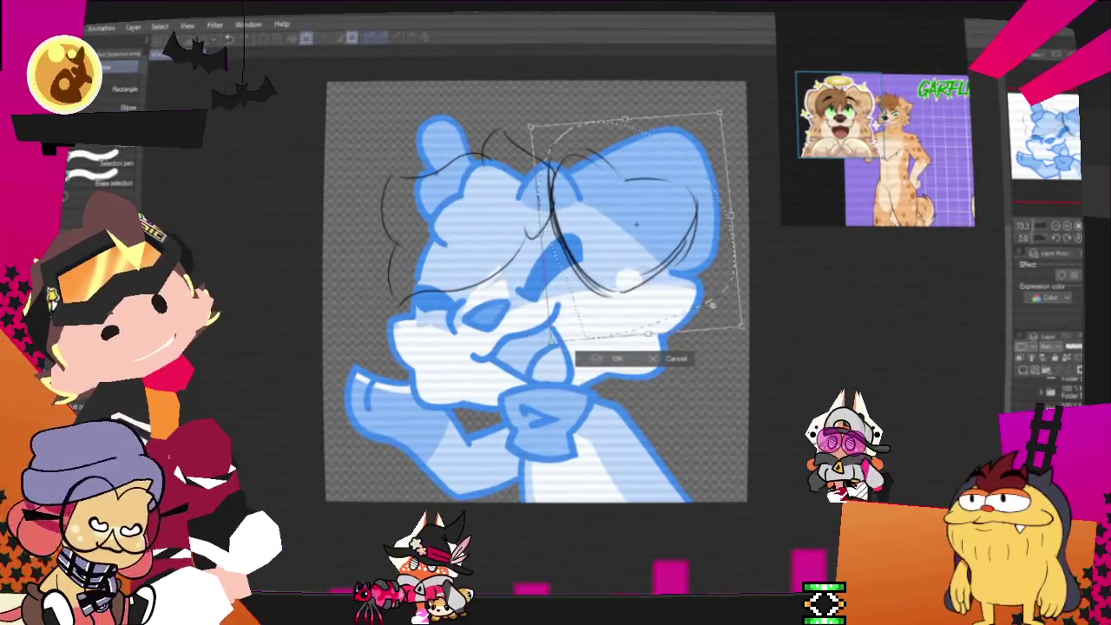
left_click(618, 357)
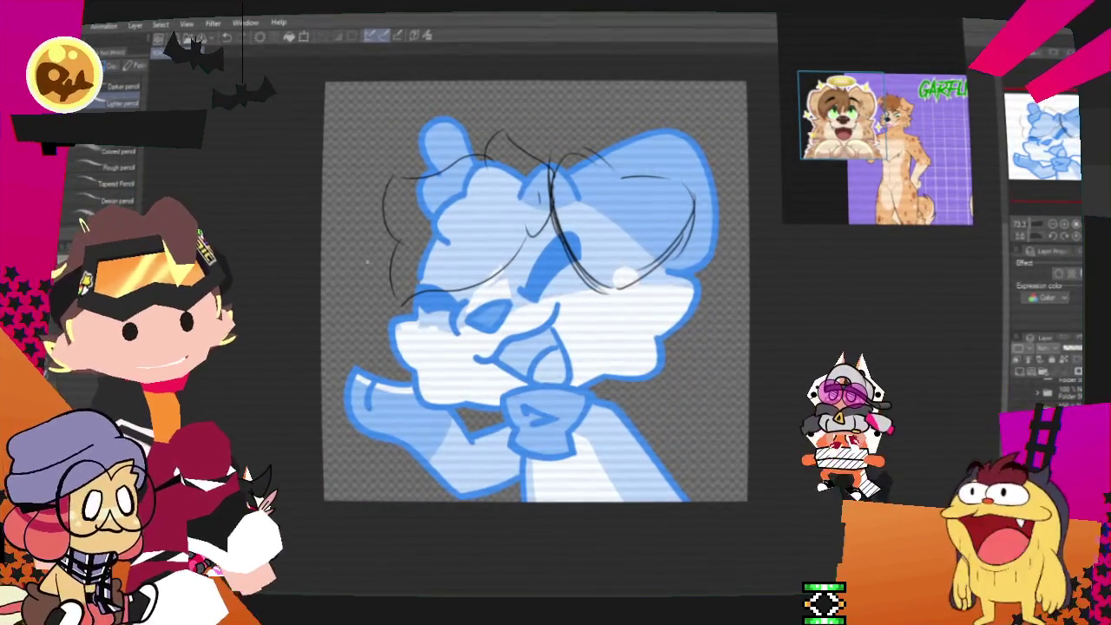
scroll(535, 290, "up", 2)
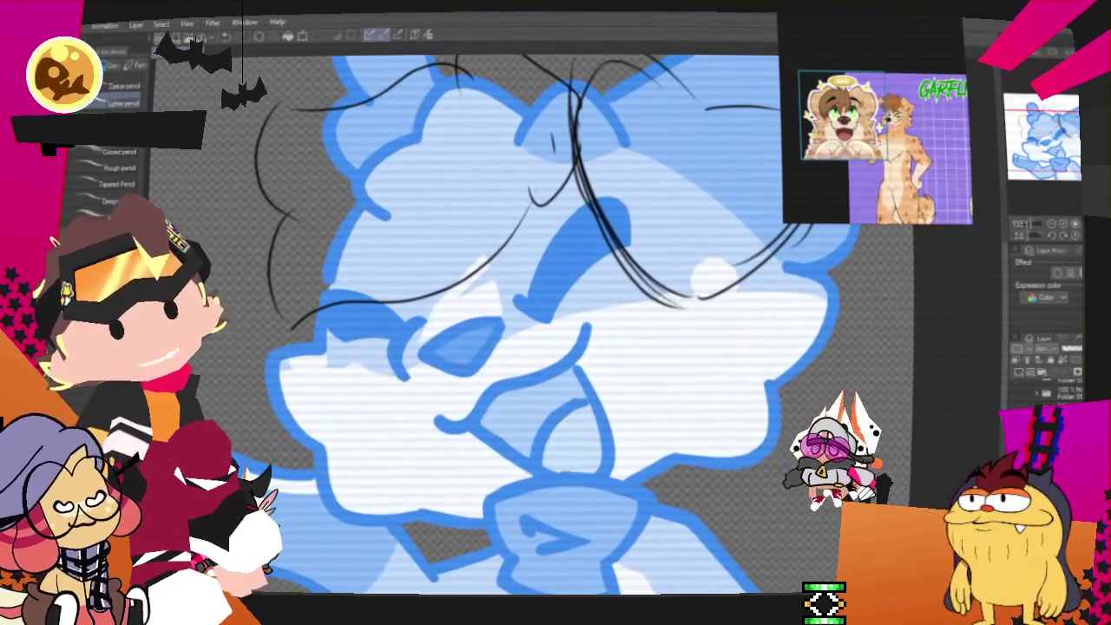
scroll(534, 330, "down", 1)
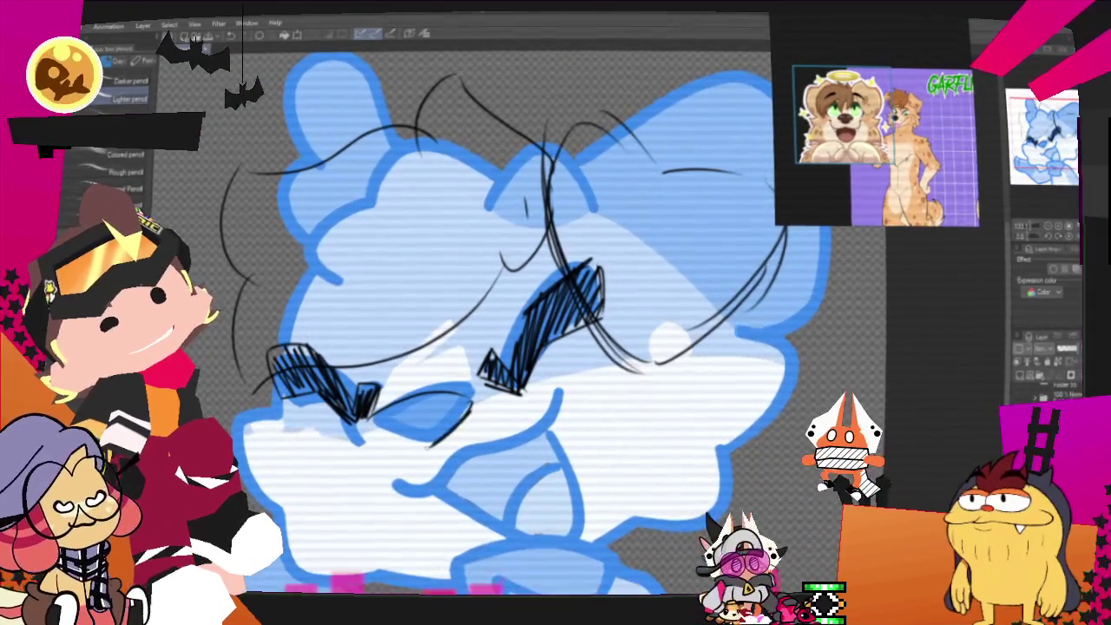
Sketch the underside of the eye, a chin stroke and a line toward the chest
left_click_drag(371, 419, 471, 406)
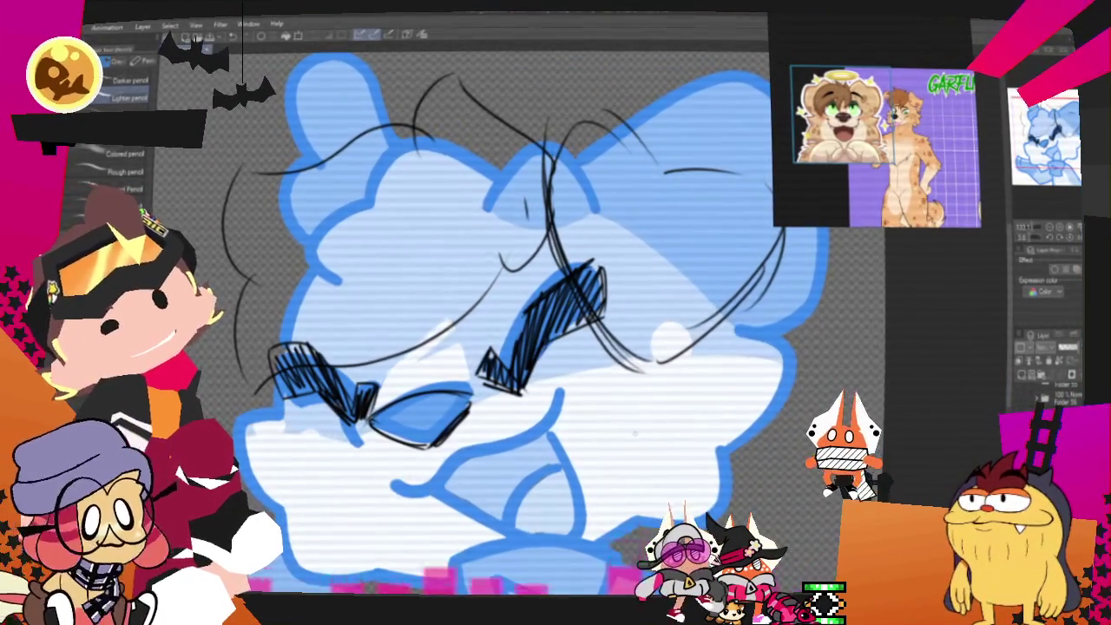
scroll(512, 347, "down", 3)
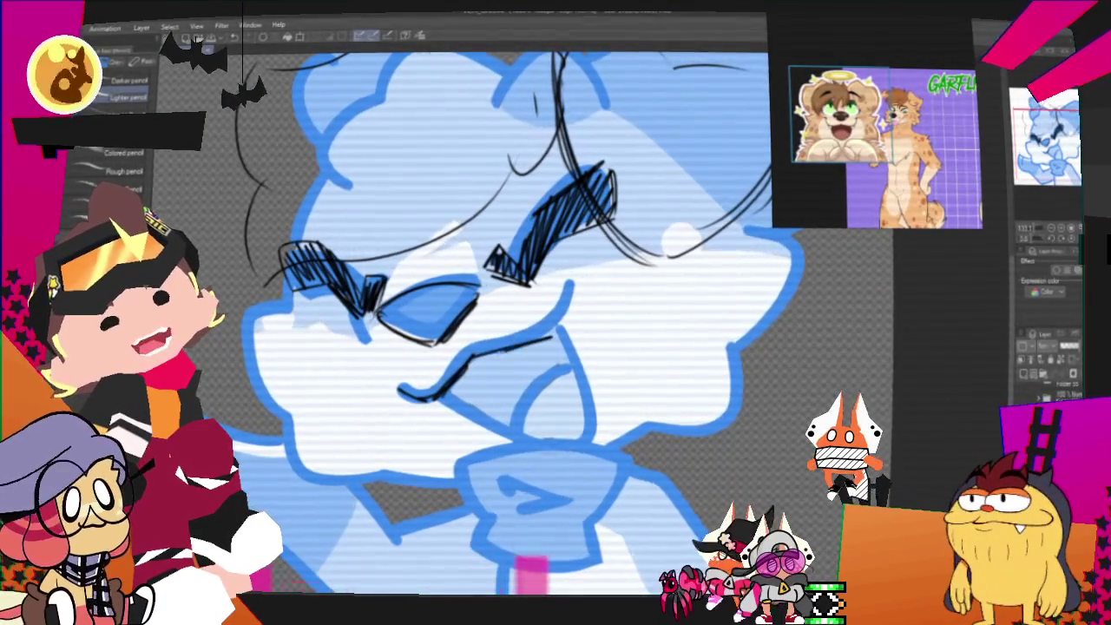
left_click_drag(473, 351, 551, 337)
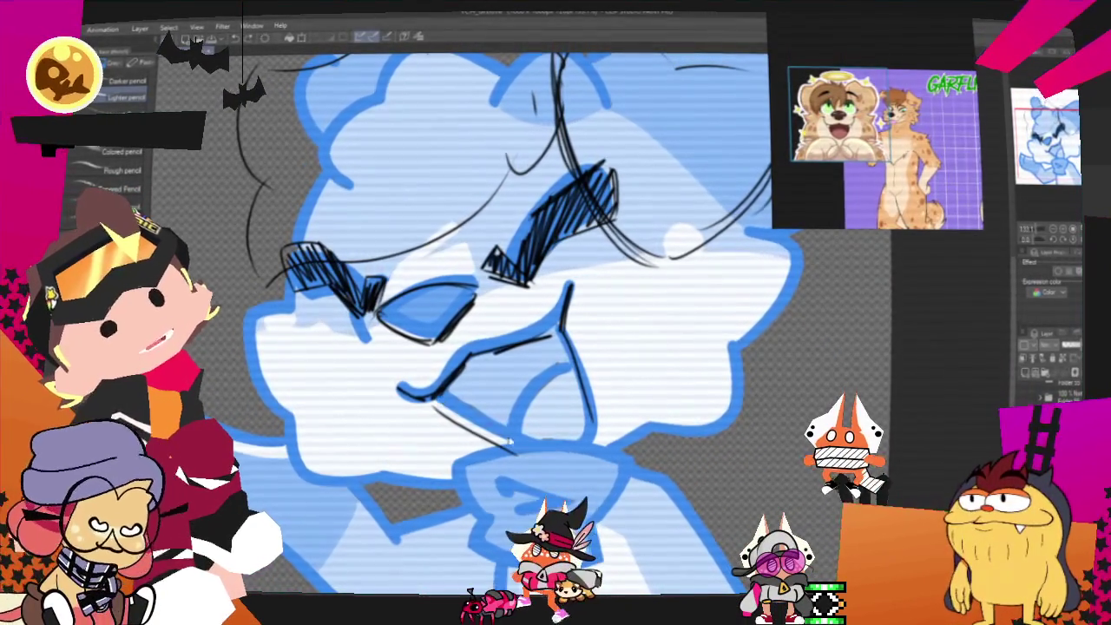
left_click_drag(486, 438, 516, 452)
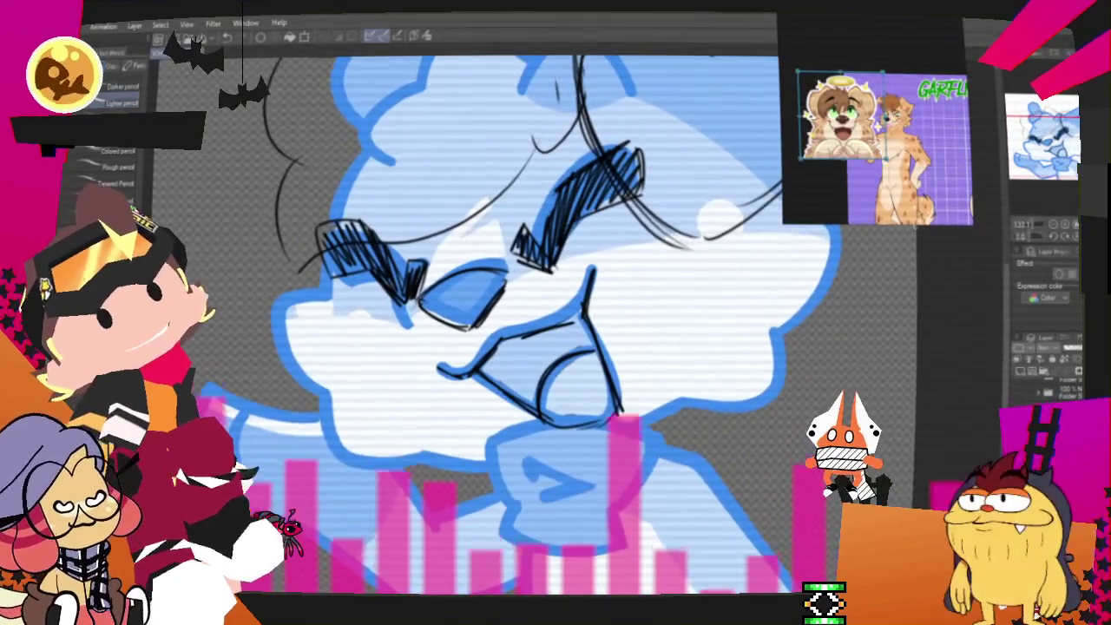
key("m")
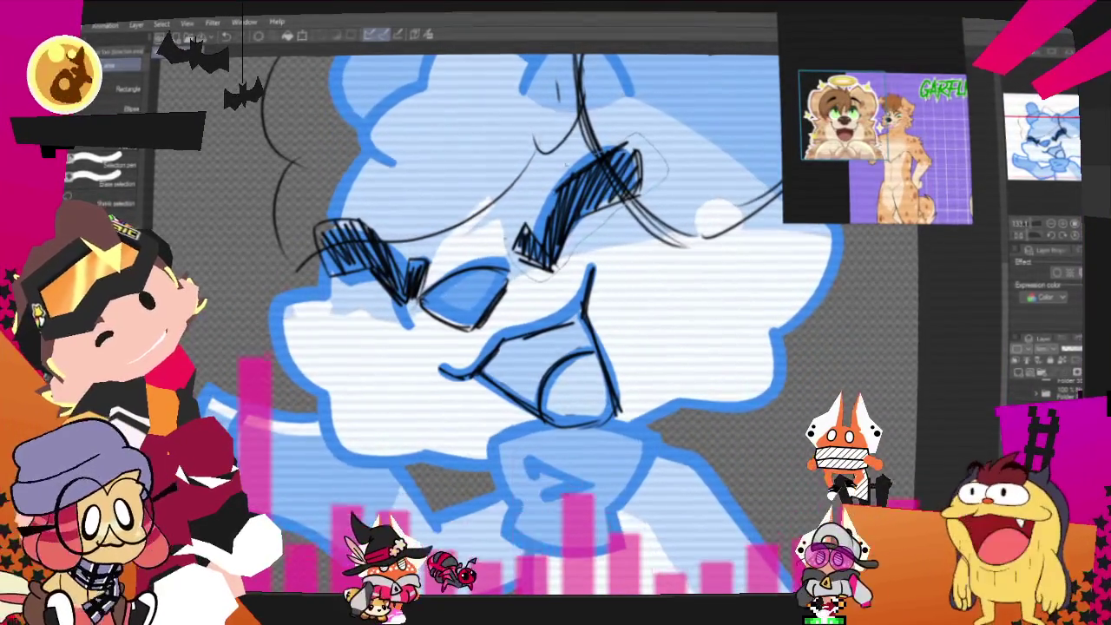
Lasso the sketched right eyebrow strokes and rotate them slightly
left_click_drag(512, 209, 625, 278)
left_click(629, 303)
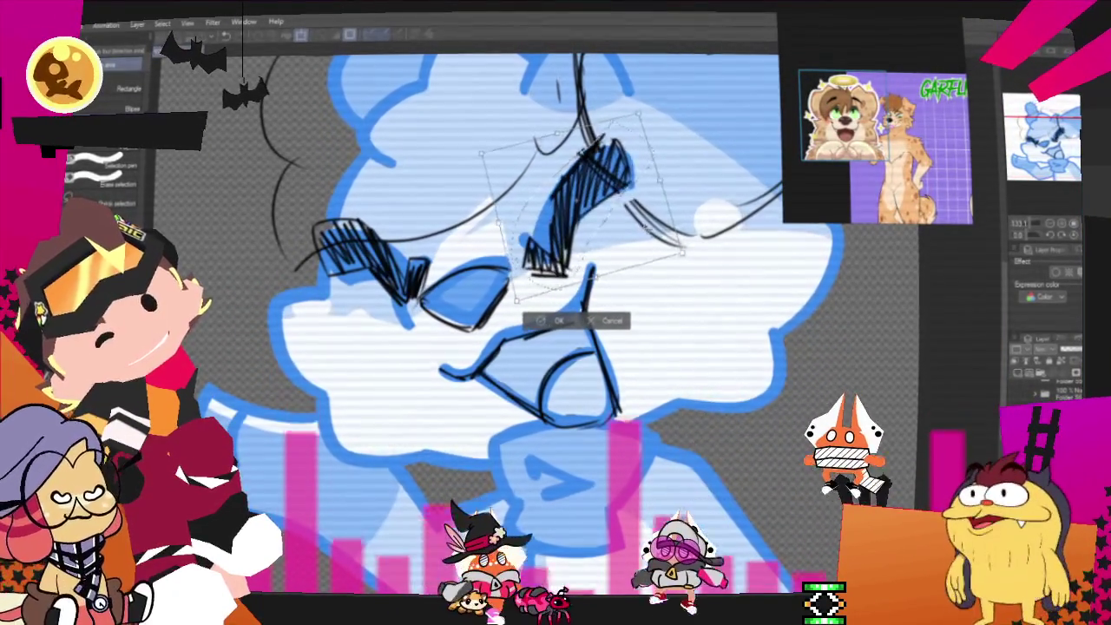
left_click_drag(688, 219, 639, 261)
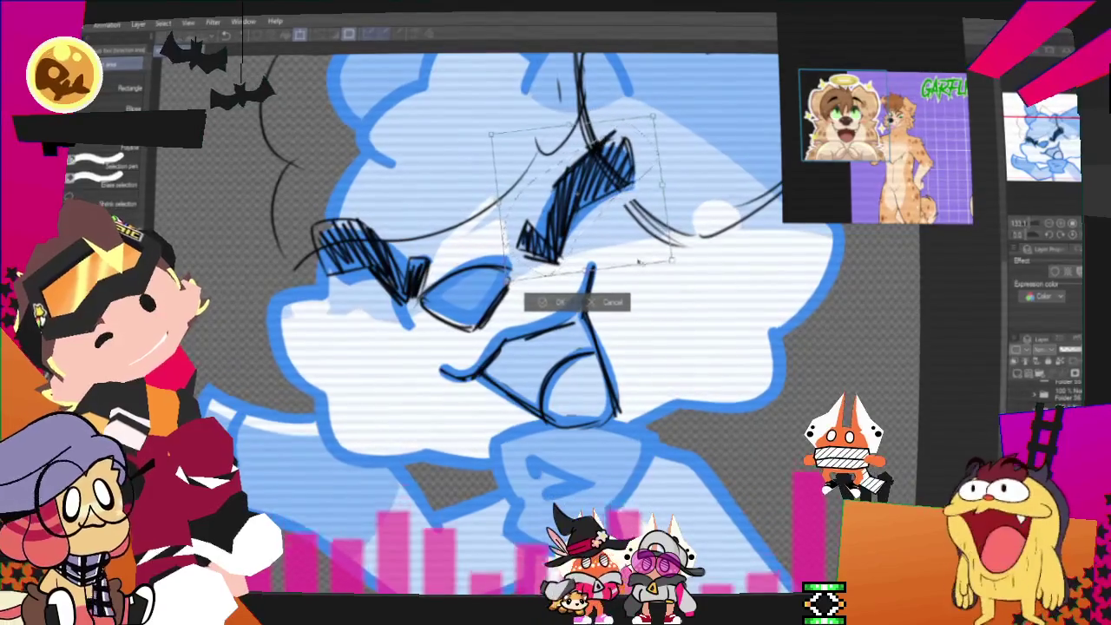
left_click(545, 303)
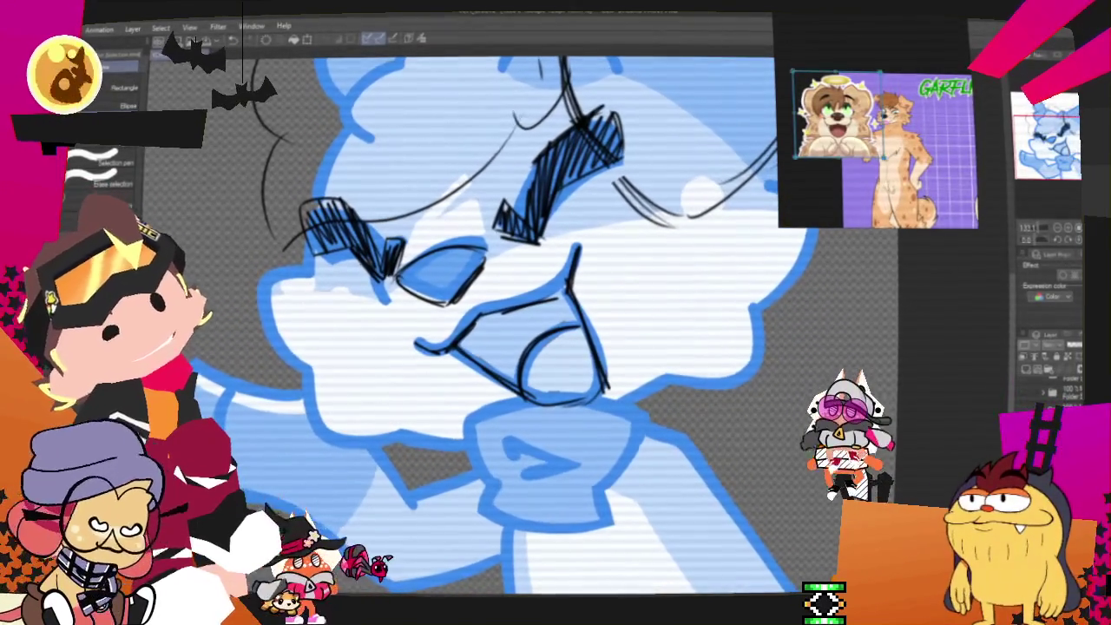
key("p")
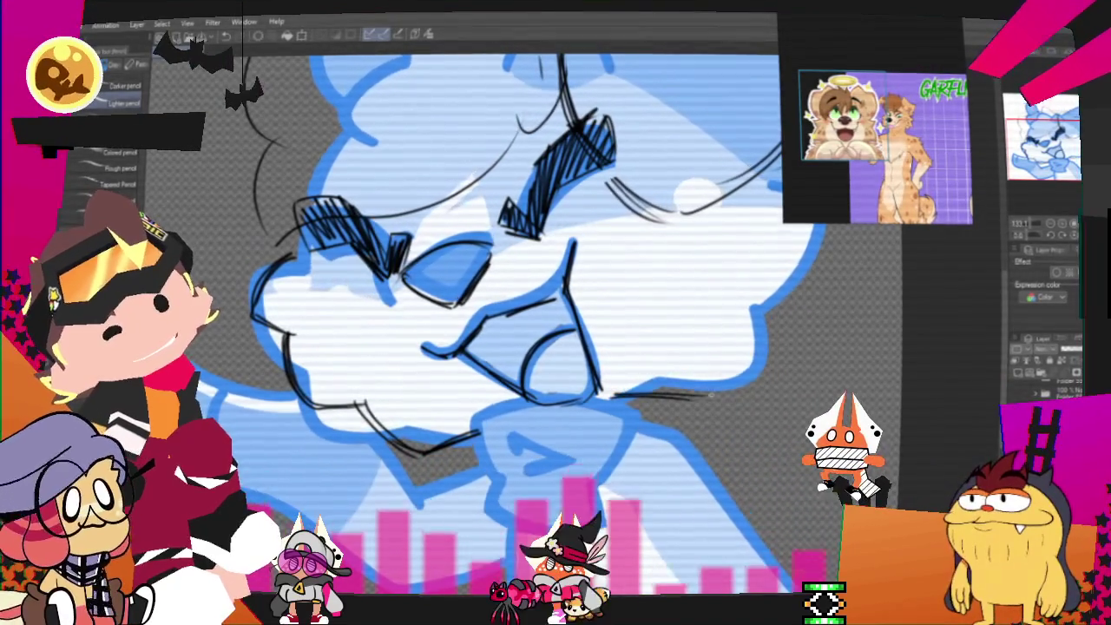
Sketch curved lines and a short diagonal stroke along the right cheek and head side
left_click_drag(748, 309, 612, 394)
left_click_drag(748, 311, 678, 390)
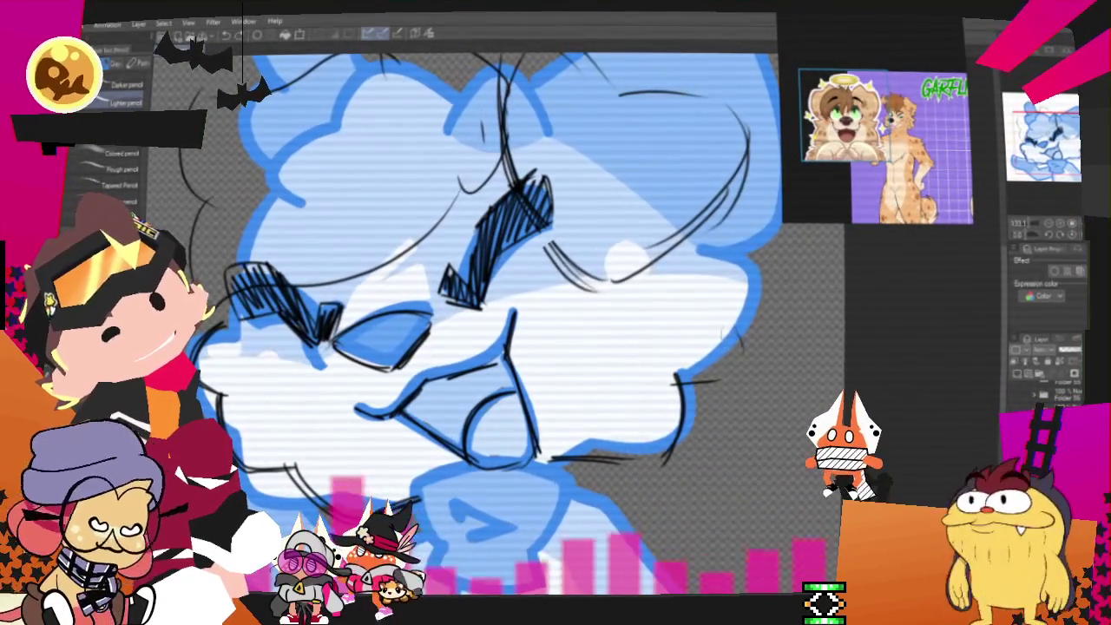
mouse_move(692, 269)
left_mouse_down()
mouse_move(736, 355)
mouse_move(670, 396)
left_mouse_up()
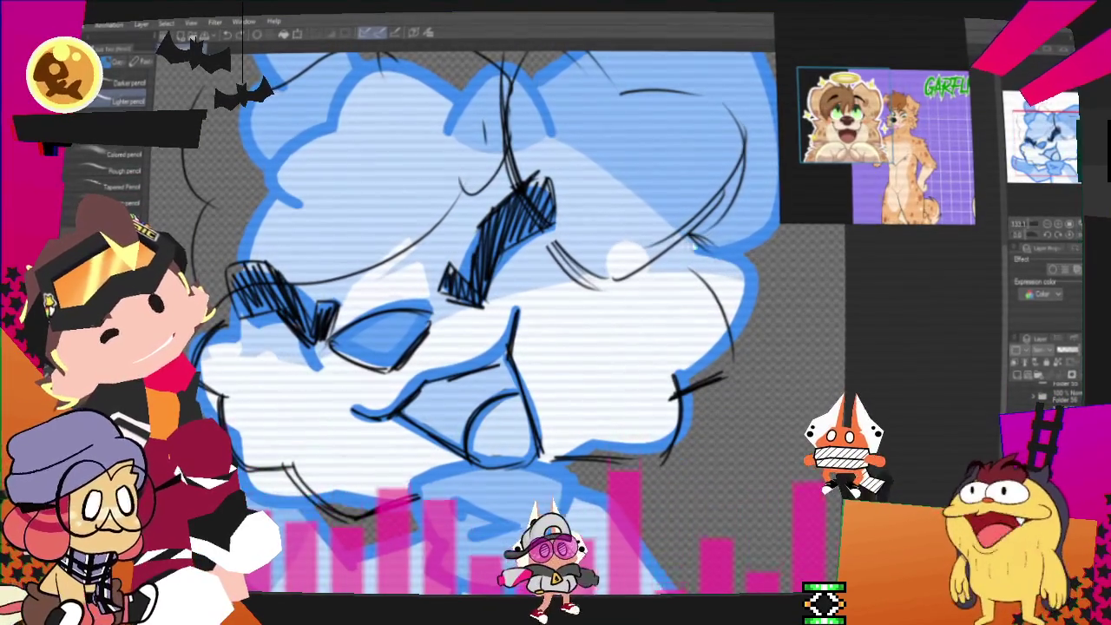
left_click_drag(713, 263, 684, 304)
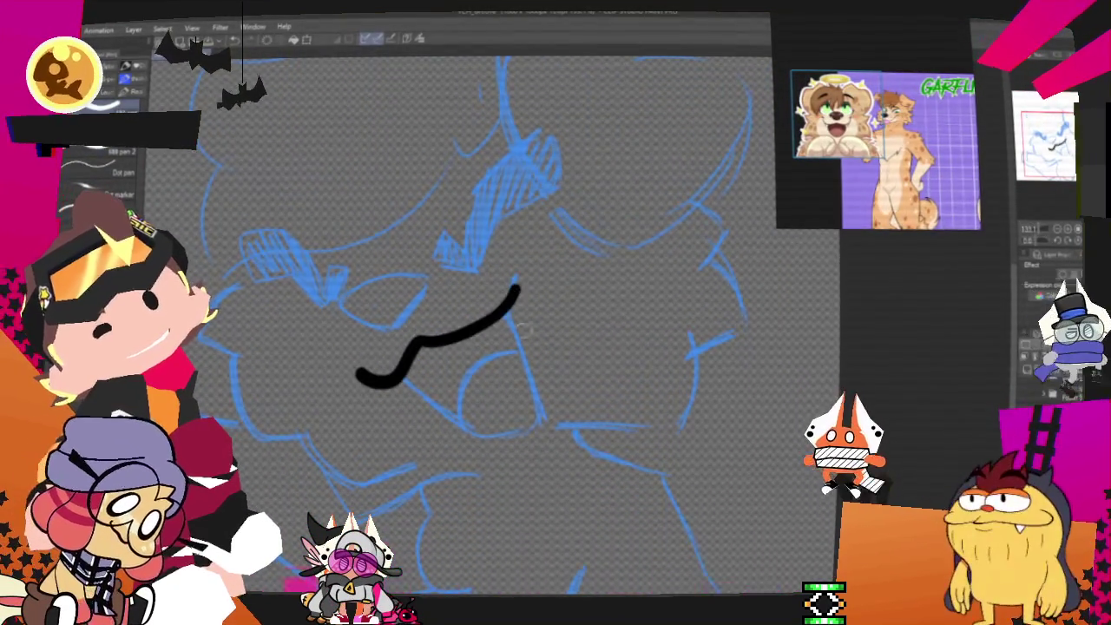
left_click_drag(514, 286, 367, 376)
key("ctrl+z")
mouse_move(513, 279)
left_mouse_down()
mouse_move(434, 342)
mouse_move(516, 292)
left_mouse_up()
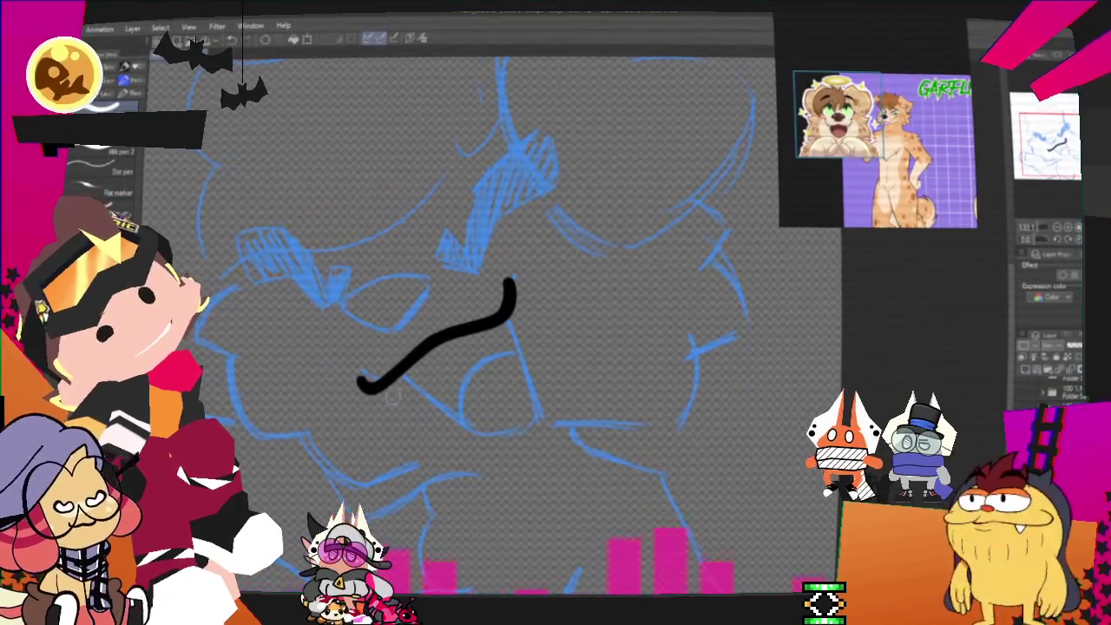
key("ctrl+z")
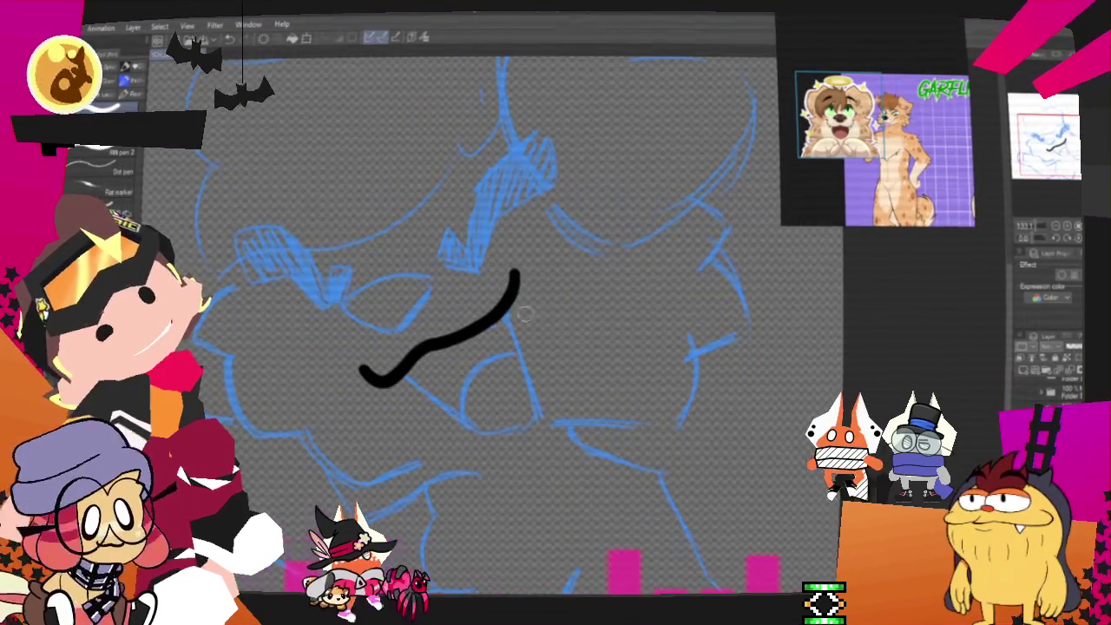
key("ctrl+z")
left_click_drag(369, 375, 494, 322)
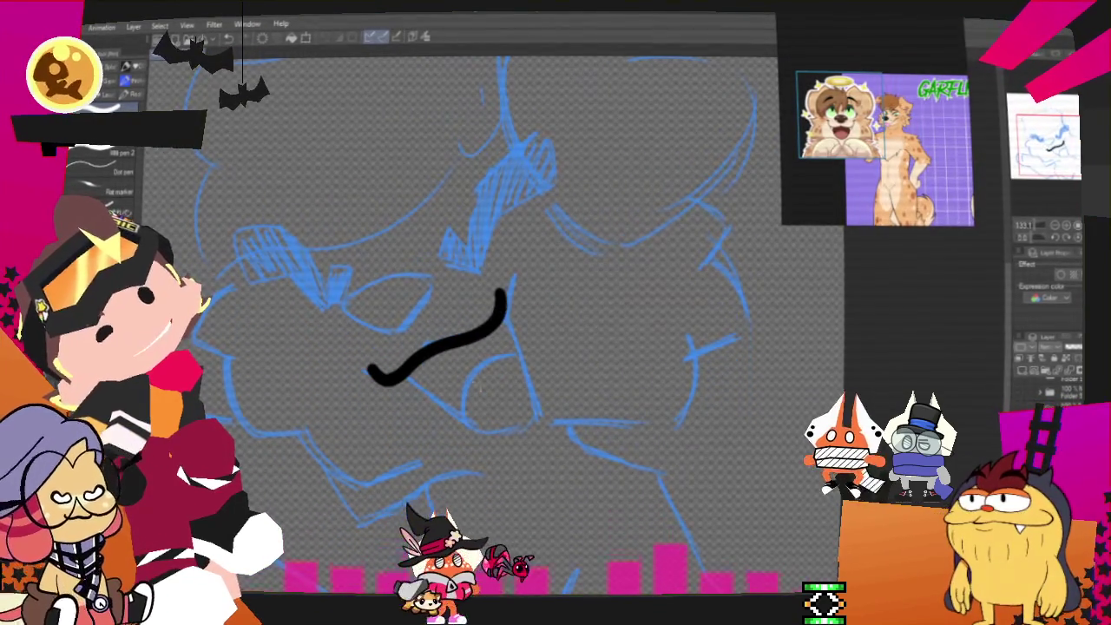
left_click_drag(372, 373, 512, 439)
key("ctrl+z")
left_click_drag(372, 375, 497, 334)
key("ctrl+z")
left_click_drag(501, 295, 386, 377)
key("ctrl+z")
left_click_drag(502, 295, 382, 374)
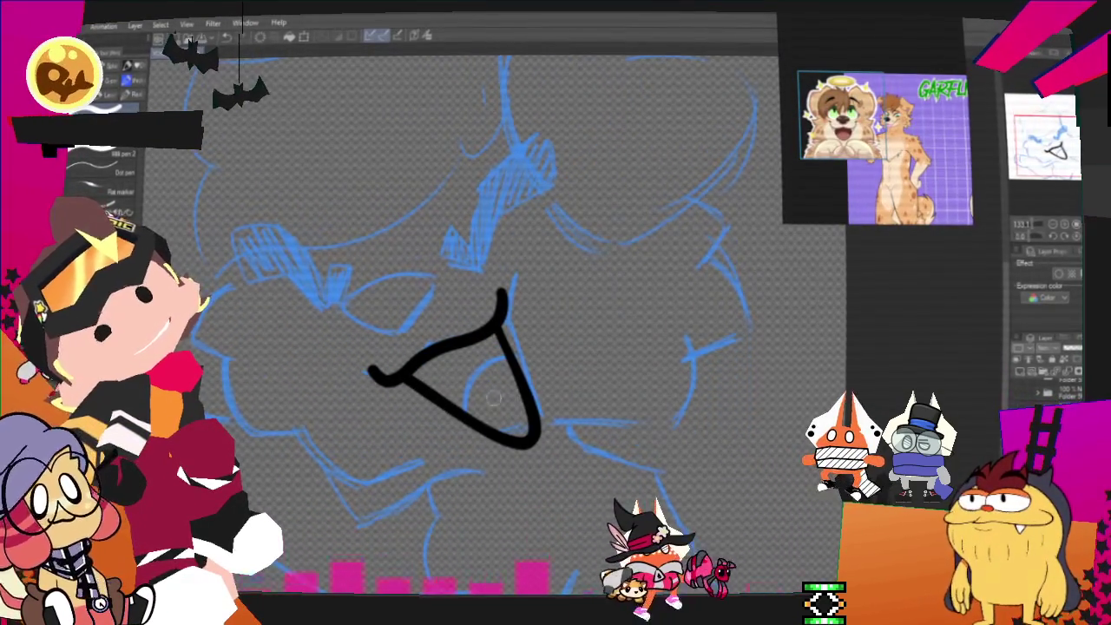
key("ctrl+z")
left_click_drag(473, 416, 512, 364)
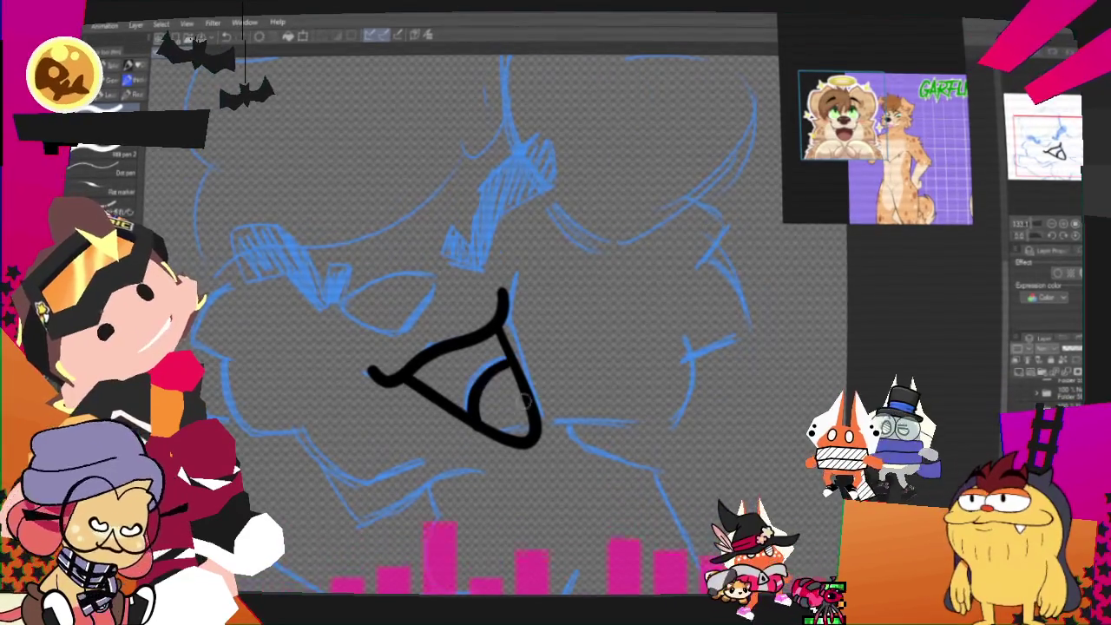
key("ctrl+z")
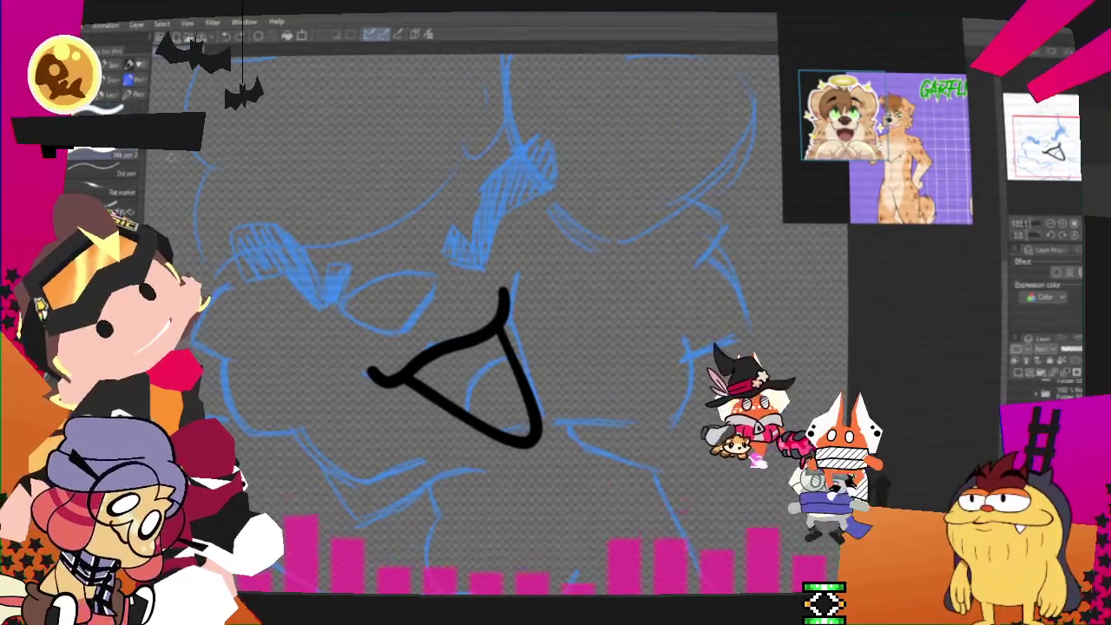
left_click_drag(525, 386, 477, 424)
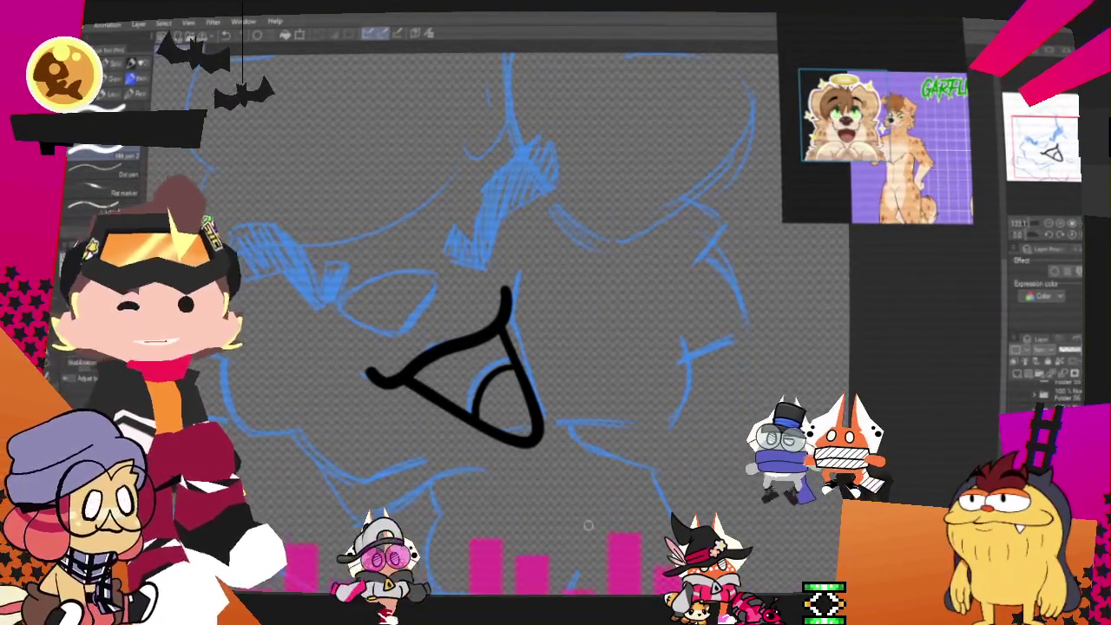
mouse_move(587, 525)
left_mouse_down()
mouse_move(687, 473)
mouse_move(761, 478)
left_mouse_up()
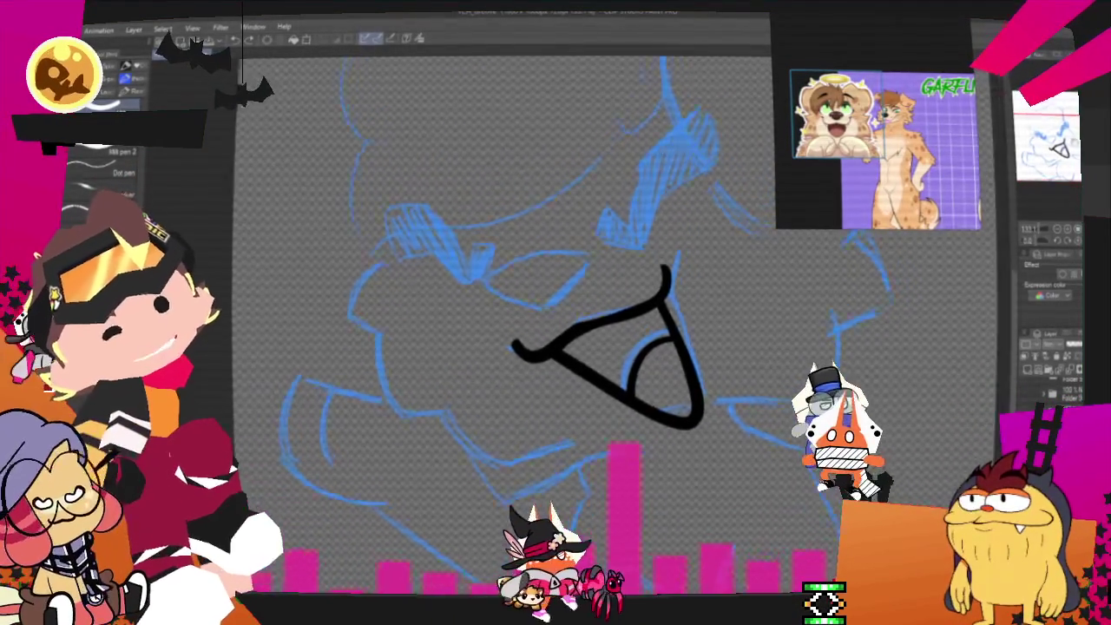
Ink a small oval above the mouth stroke, undoing and redrawing until it fits
mouse_move(538, 299)
left_mouse_down()
mouse_move(580, 308)
mouse_move(579, 280)
mouse_move(545, 310)
left_mouse_up()
key("ctrl+z")
key("ctrl+z")
key("ctrl+z")
key("ctrl+z")
key("ctrl+z")
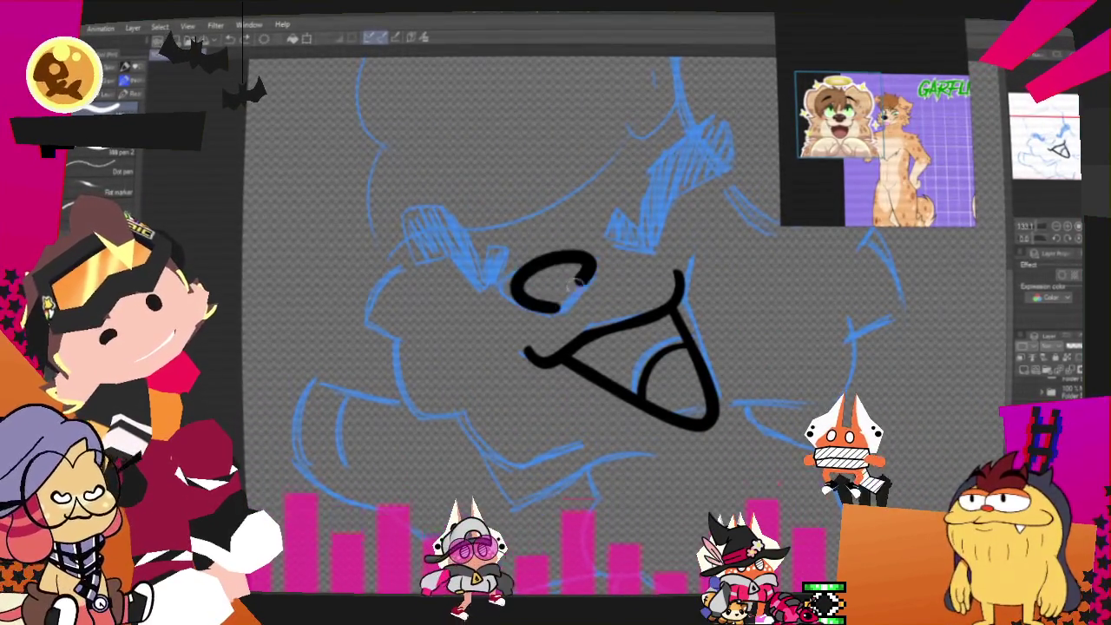
key("ctrl+z")
left_click_drag(575, 265, 545, 308)
key("ctrl+z")
mouse_move(588, 271)
left_mouse_down()
mouse_move(546, 311)
mouse_move(514, 295)
left_mouse_up()
key("ctrl+z")
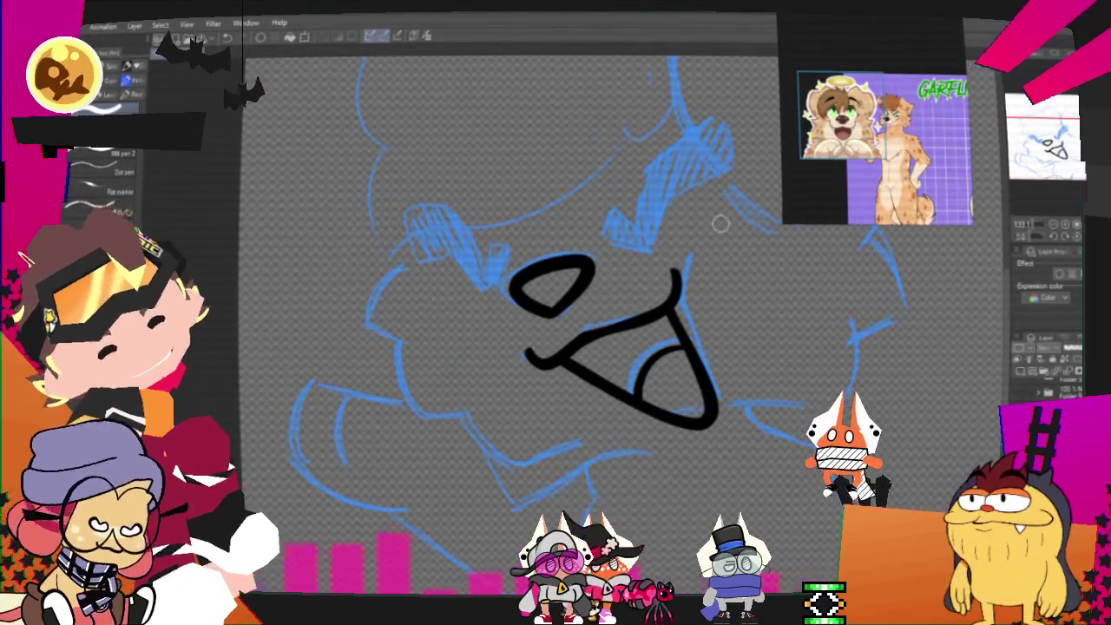
left_click_drag(721, 224, 625, 286)
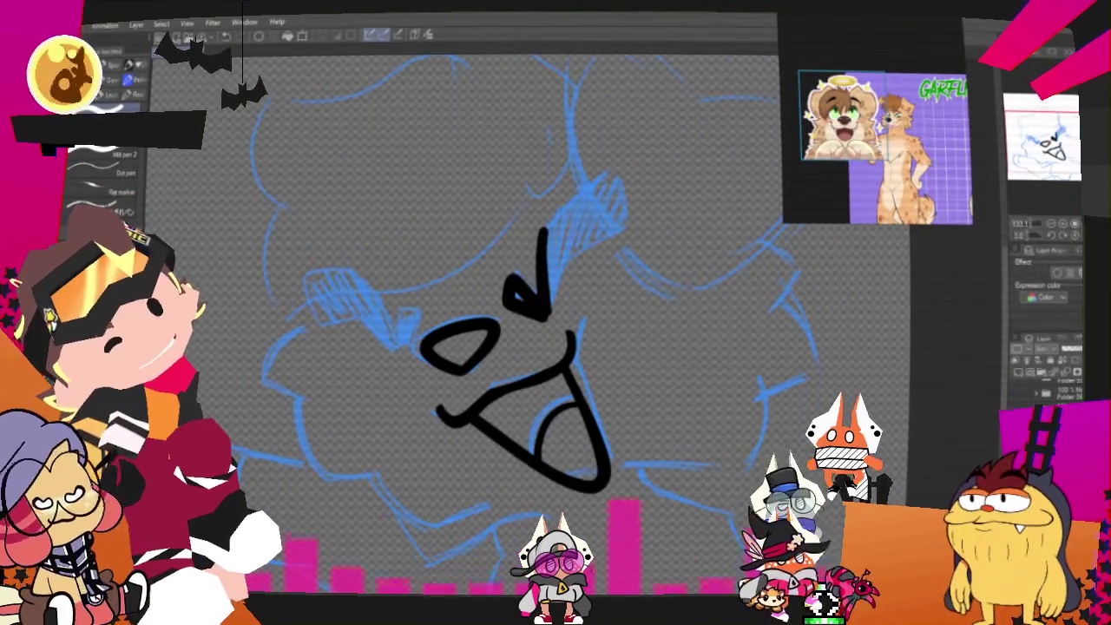
key("ctrl+z")
Ink the hooked right brow filled solid black, then a thick left brow stroke
mouse_move(603, 189)
left_mouse_down()
mouse_move(545, 311)
mouse_move(614, 231)
left_mouse_up()
key("ctrl+z")
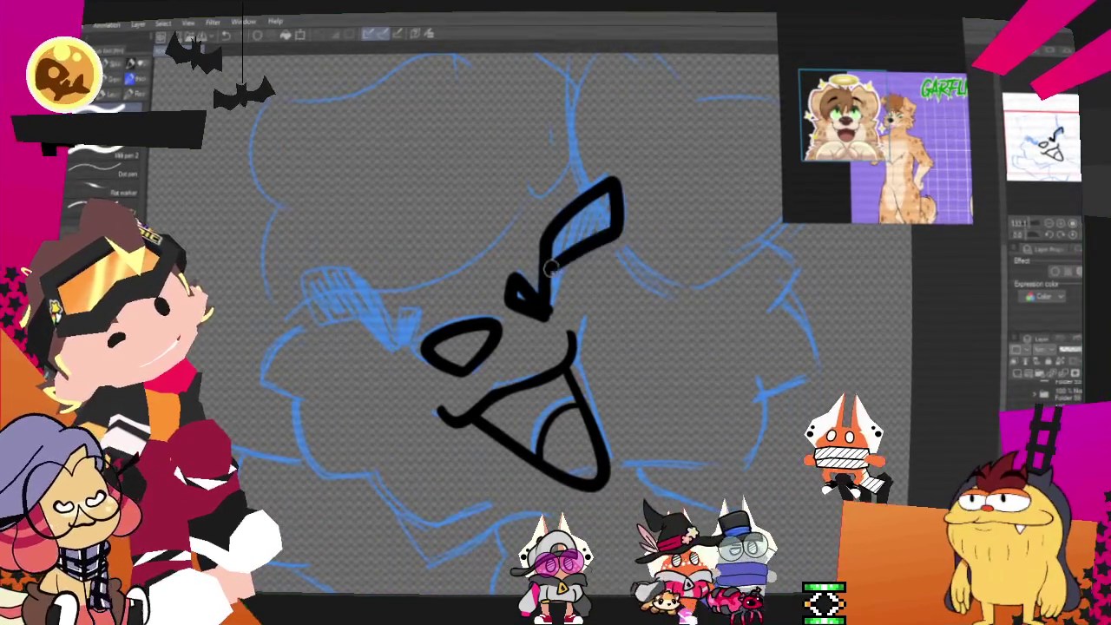
left_click_drag(556, 286, 599, 226)
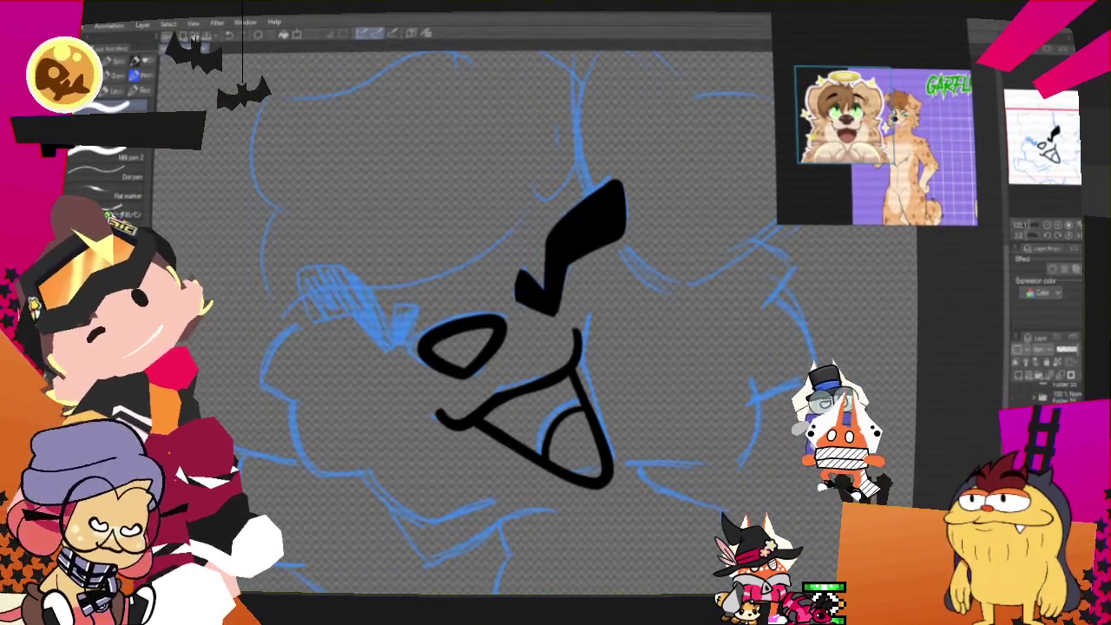
left_click_drag(560, 282, 734, 265)
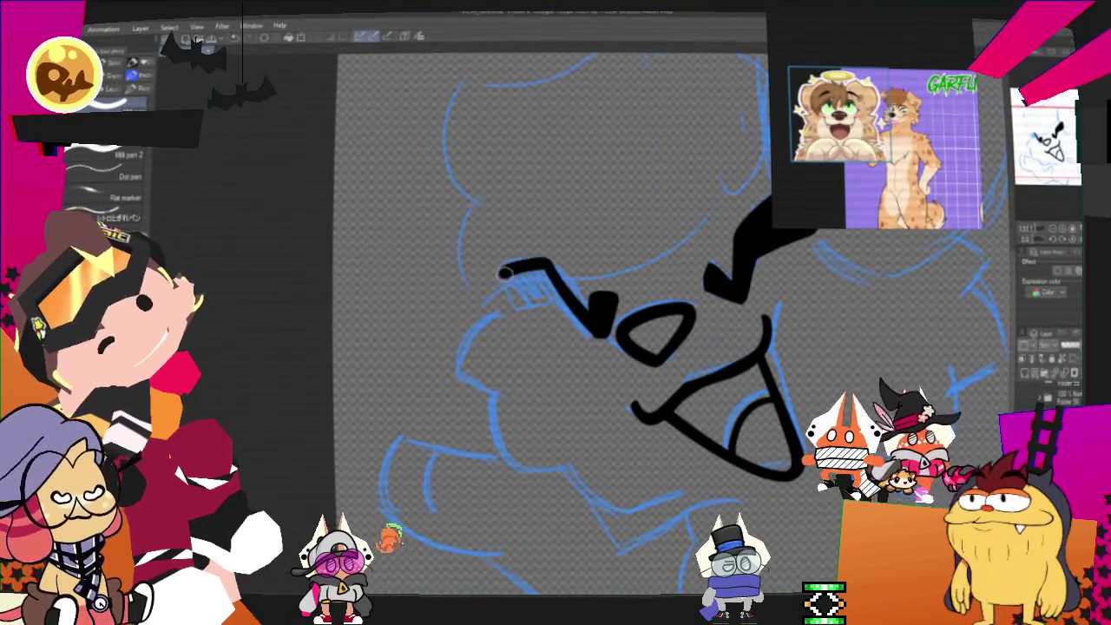
mouse_move(598, 317)
left_mouse_down()
mouse_move(540, 271)
mouse_move(601, 333)
left_mouse_up()
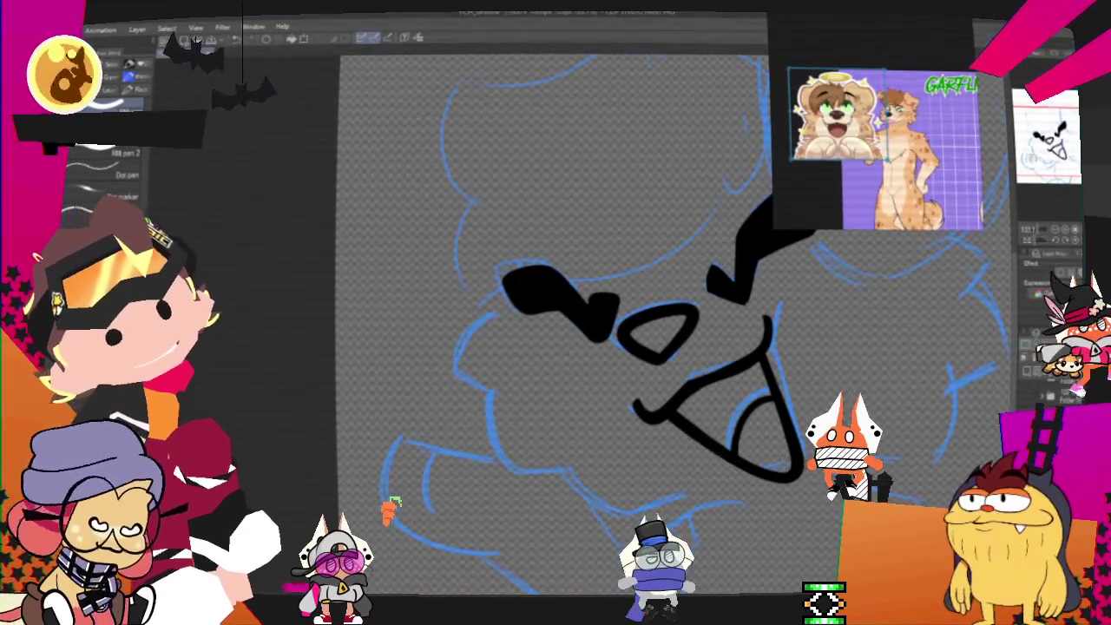
scroll(555, 347, "up", 2)
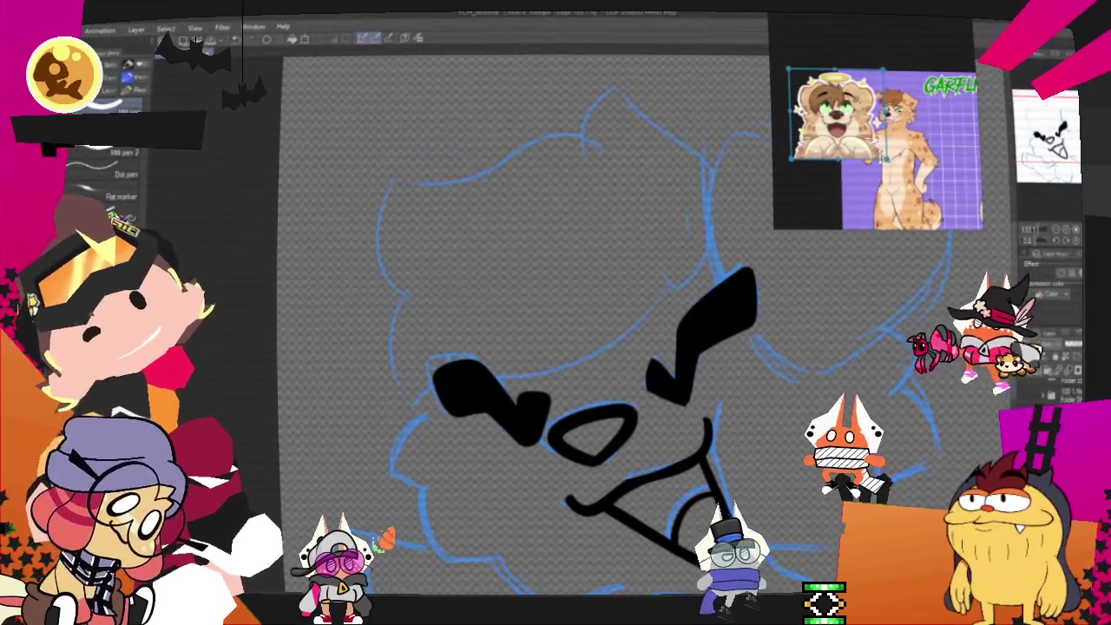
key("m")
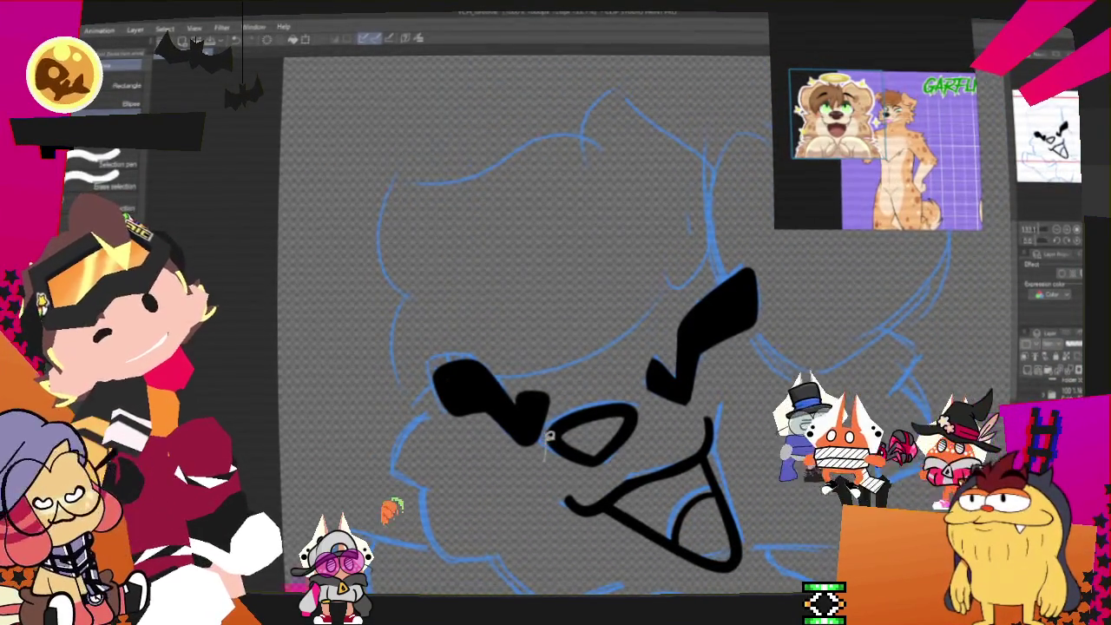
left_click_drag(460, 343, 548, 451)
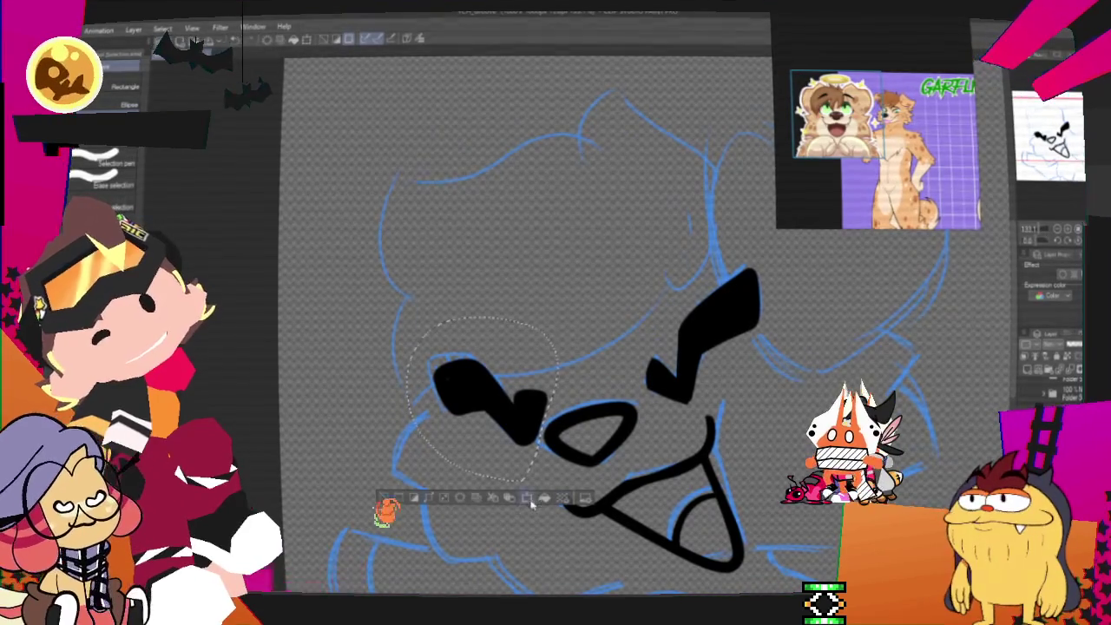
left_click(528, 499)
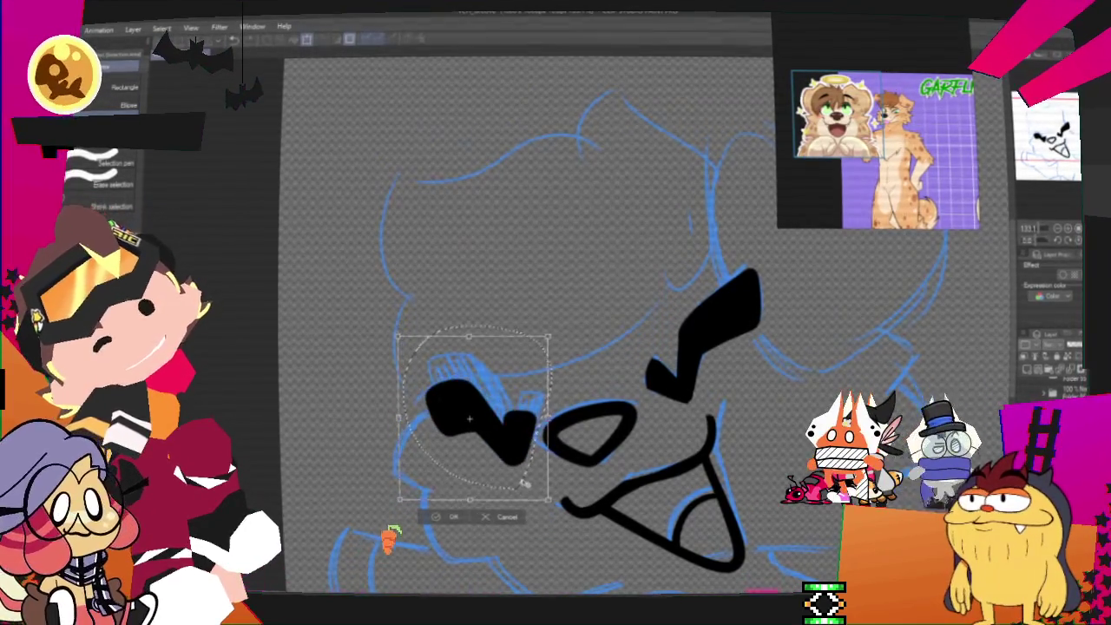
key("Return")
left_click(390, 514)
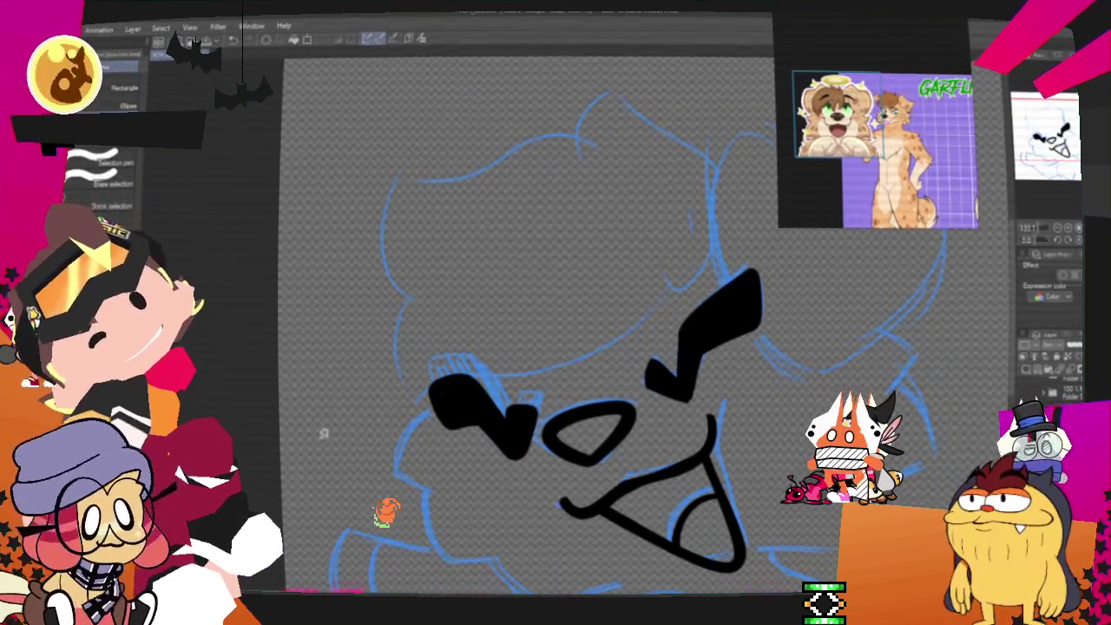
key("p")
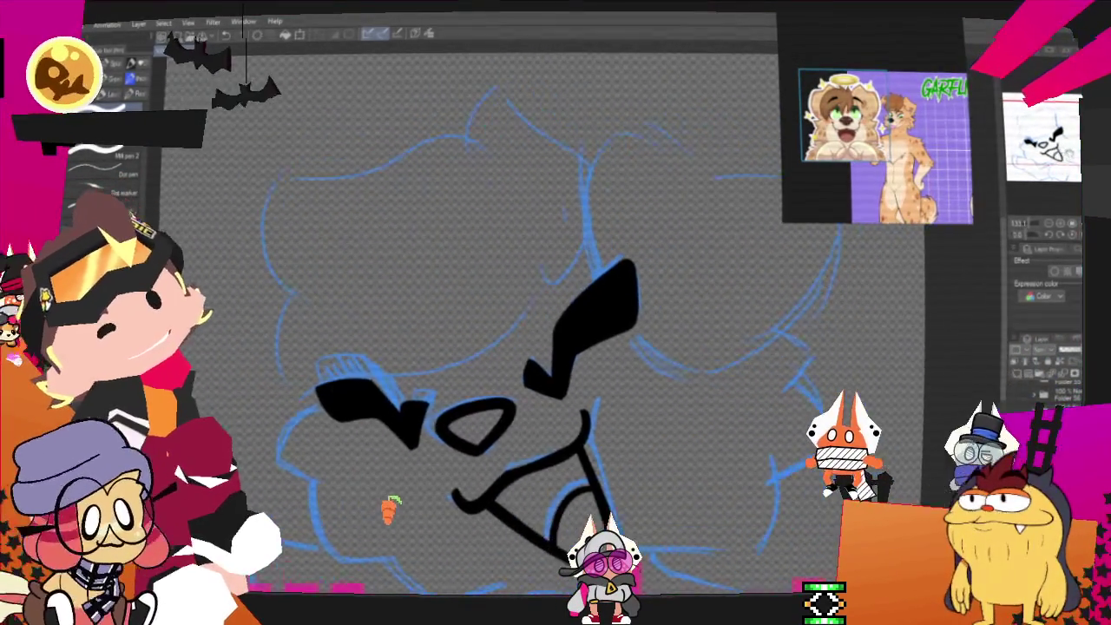
Ink the head outline rising from the brow, discarding a heart-shaped extension and trial line
left_click_drag(577, 255, 707, 211)
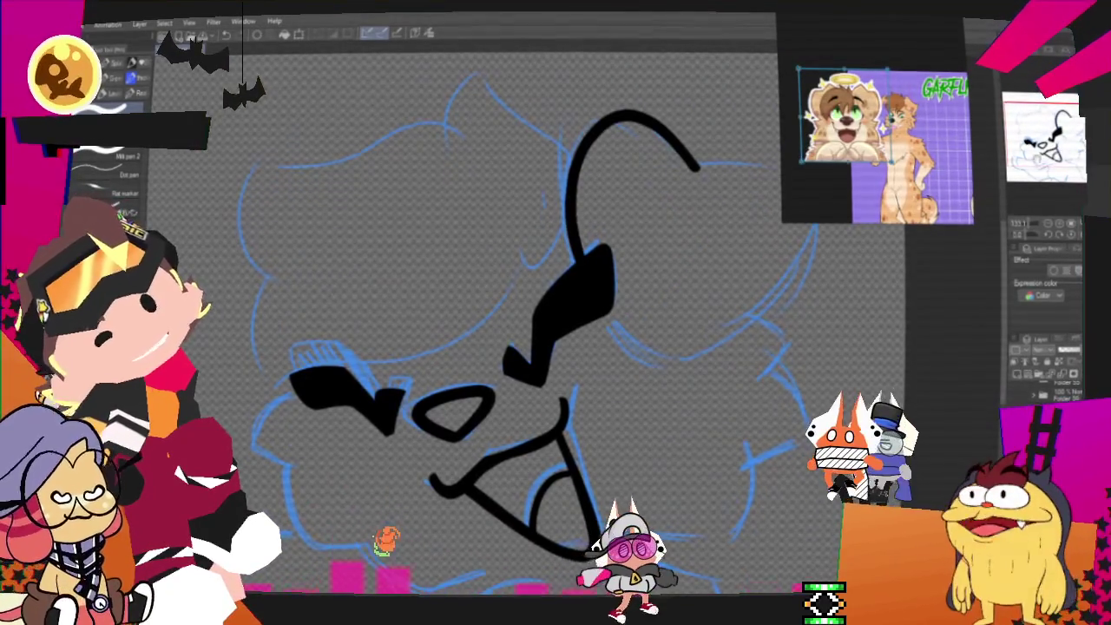
left_click_drag(557, 173, 486, 329)
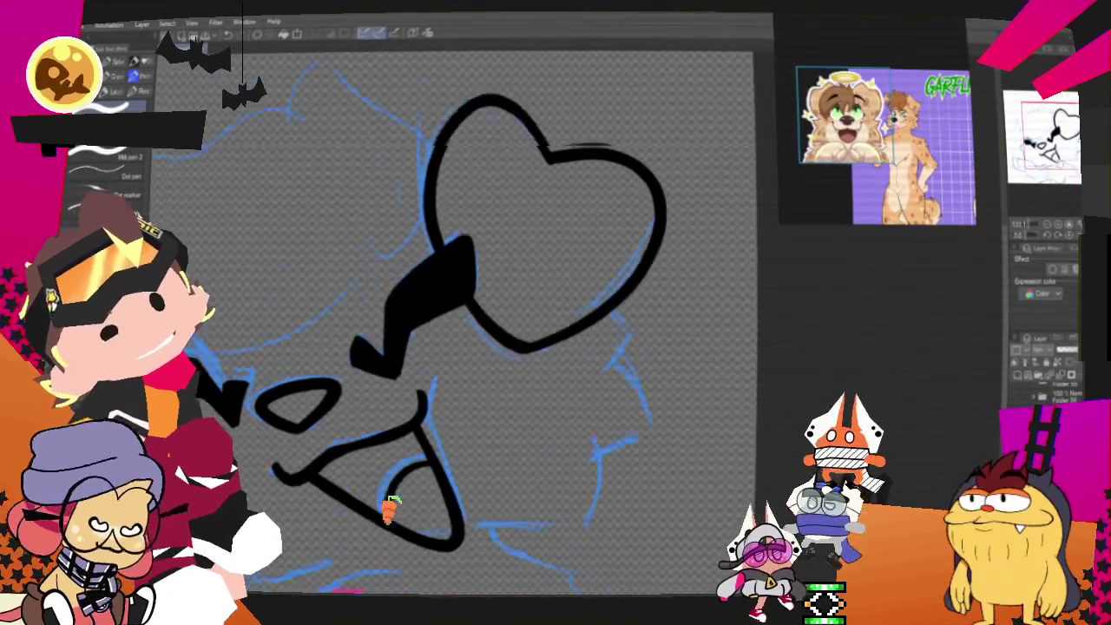
key("ctrl+z")
left_click_drag(319, 207, 306, 351)
key("ctrl+z")
Ink the left cheek outline and a curving jaw line, retrying the jaw several times
left_click_drag(301, 280, 373, 369)
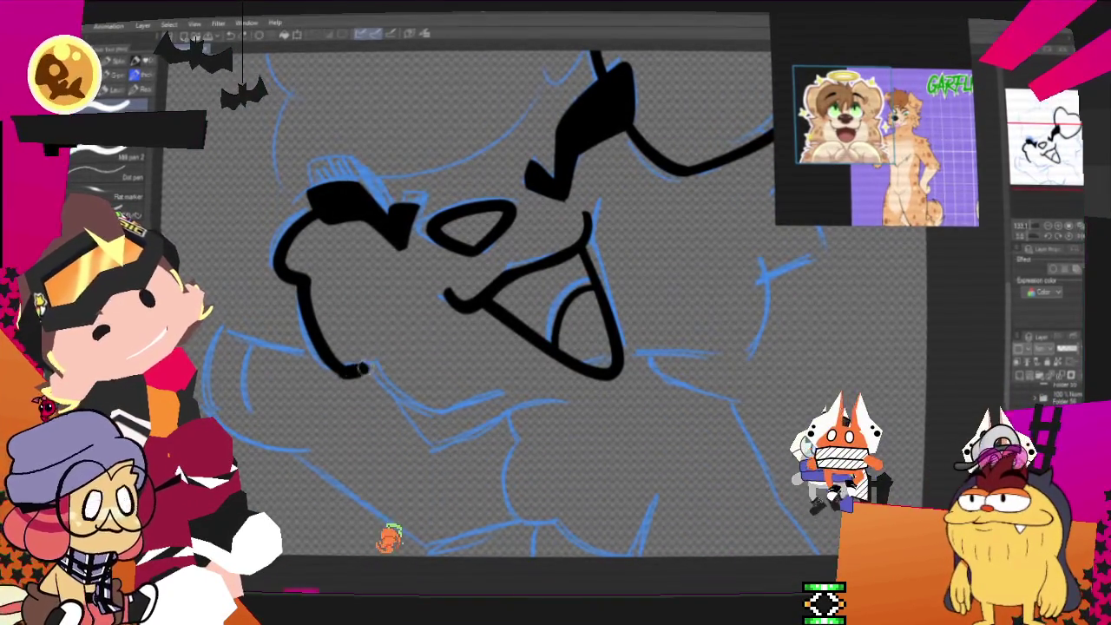
left_click_drag(373, 366, 491, 397)
key("ctrl+z")
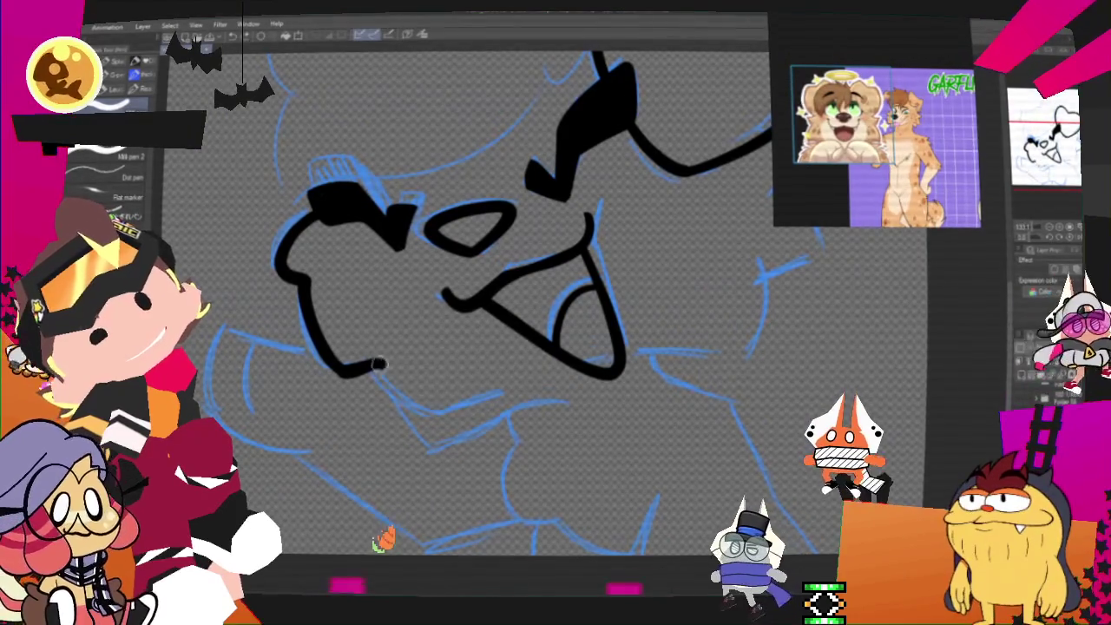
left_click_drag(379, 368, 492, 397)
key("ctrl+z")
left_click_drag(375, 368, 491, 397)
key("ctrl+z")
mouse_move(375, 367)
left_mouse_down()
mouse_move(516, 373)
mouse_move(488, 445)
left_mouse_up()
Ink the curving stroke beside the jaw on the right side of the face
left_click_drag(690, 325, 618, 424)
key("ctrl+z")
left_click_drag(689, 325, 573, 408)
key("ctrl+z")
left_click_drag(687, 326, 580, 414)
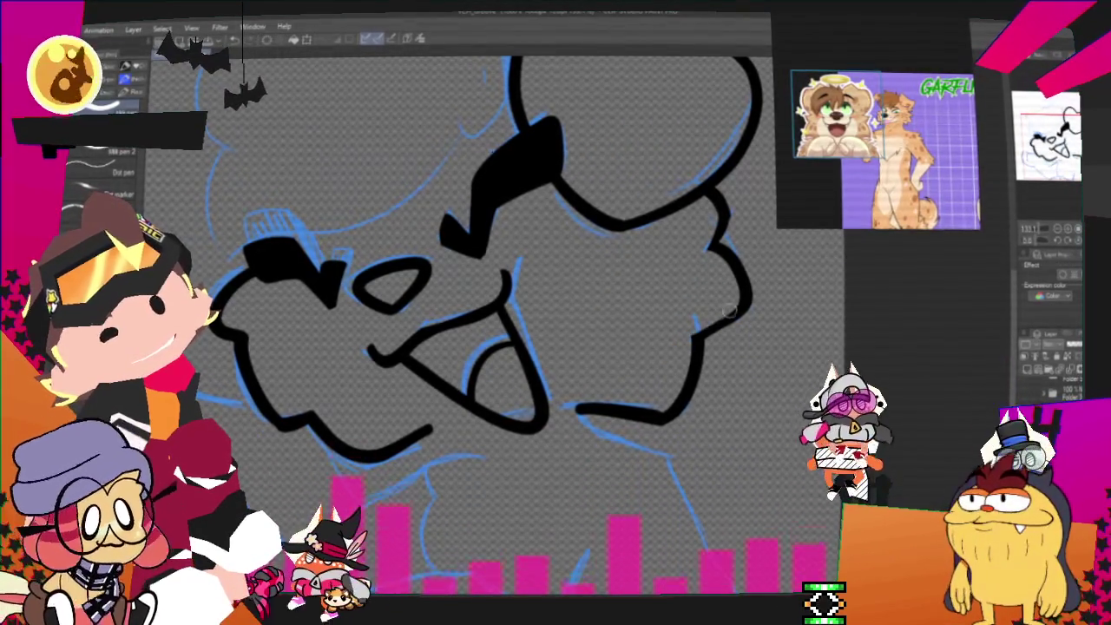
scroll(502, 336, "down", 5)
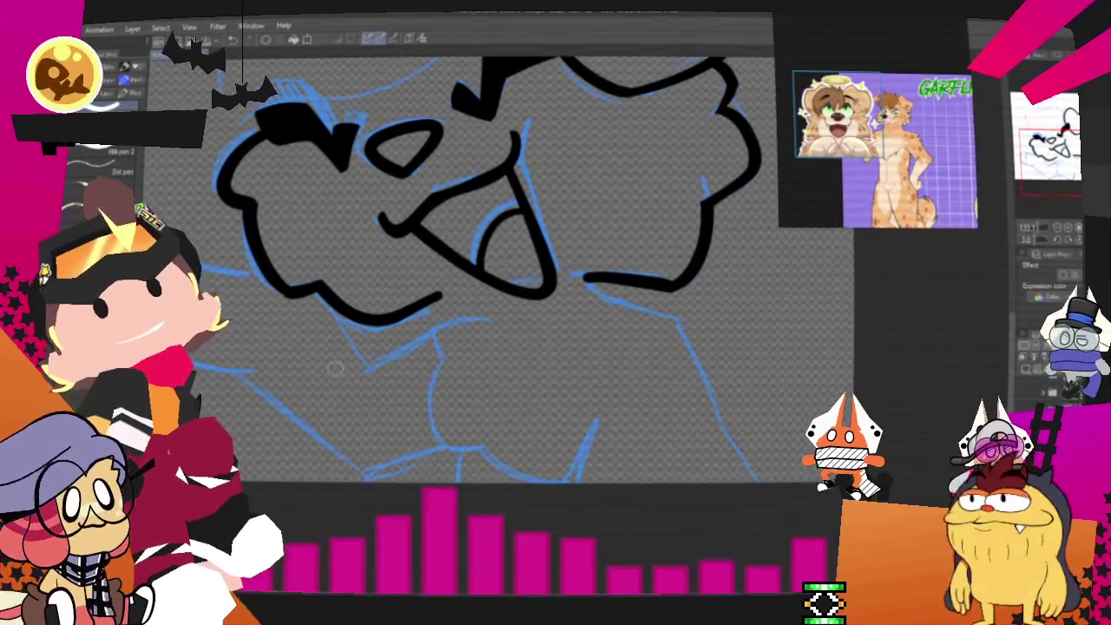
Ink the wavy neck line below the chin, redrawing it until it curves down and back up
scroll(748, 219, "down", 5)
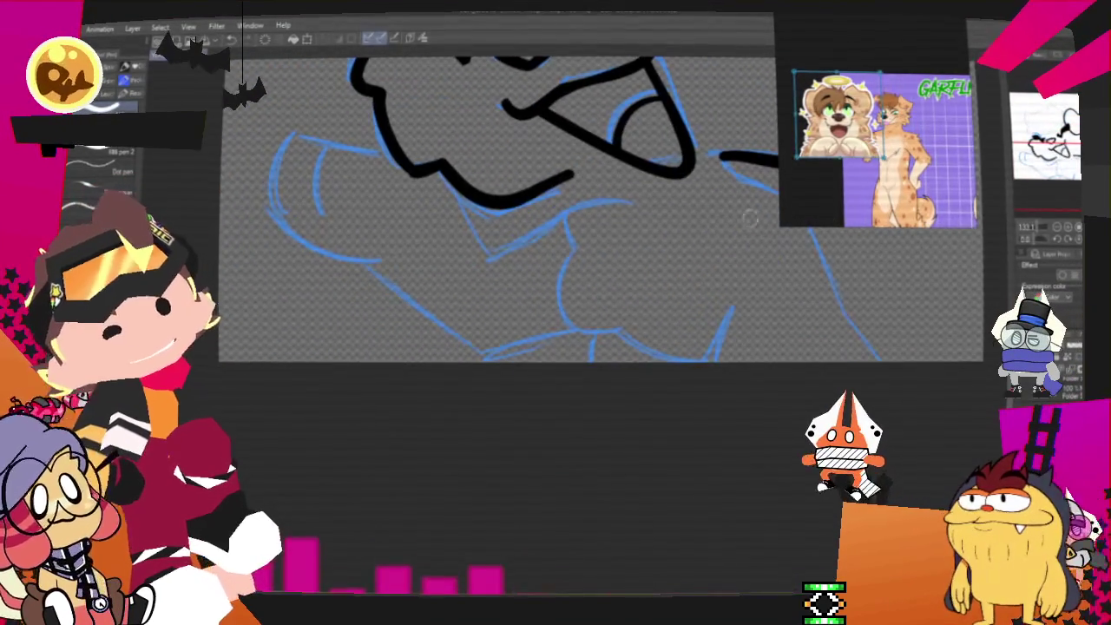
key("ctrl+z")
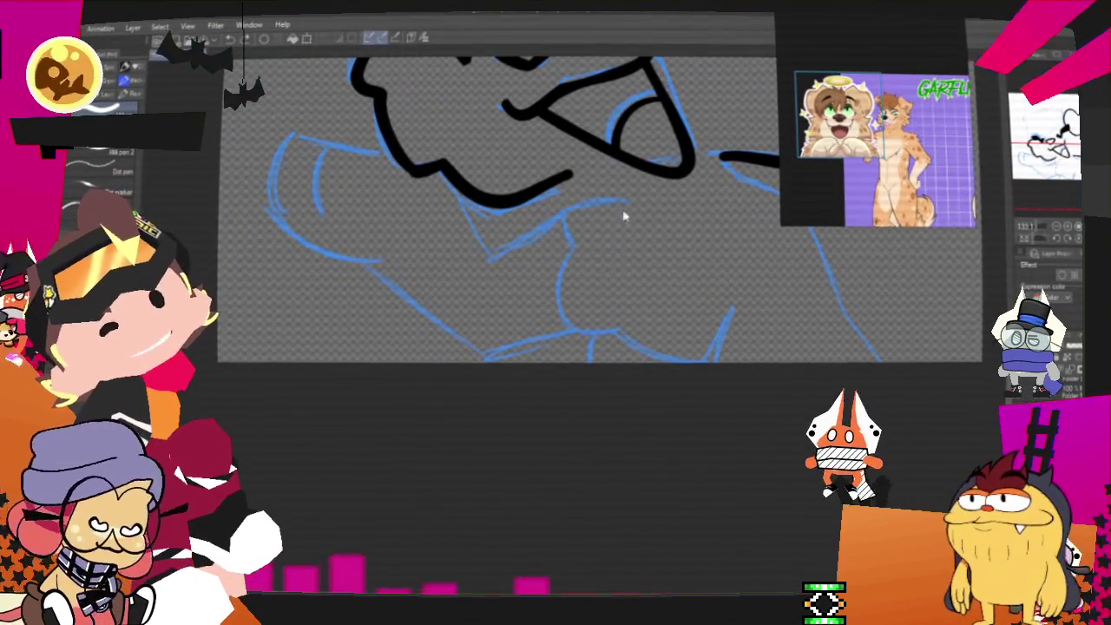
key("ctrl+z")
mouse_move(566, 243)
left_mouse_down()
mouse_move(580, 337)
mouse_move(562, 321)
left_mouse_up()
key("ctrl+z")
key("ctrl+z")
key("ctrl+z")
left_click_drag(565, 244, 580, 325)
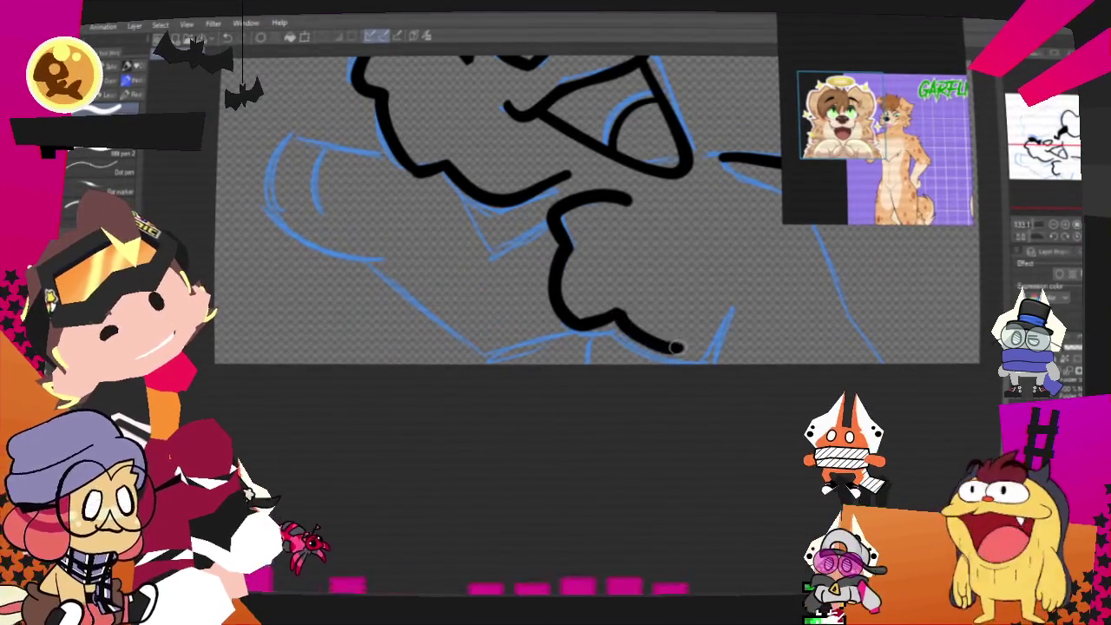
key("ctrl+z")
key("ctrl+z")
left_click_drag(566, 247, 698, 358)
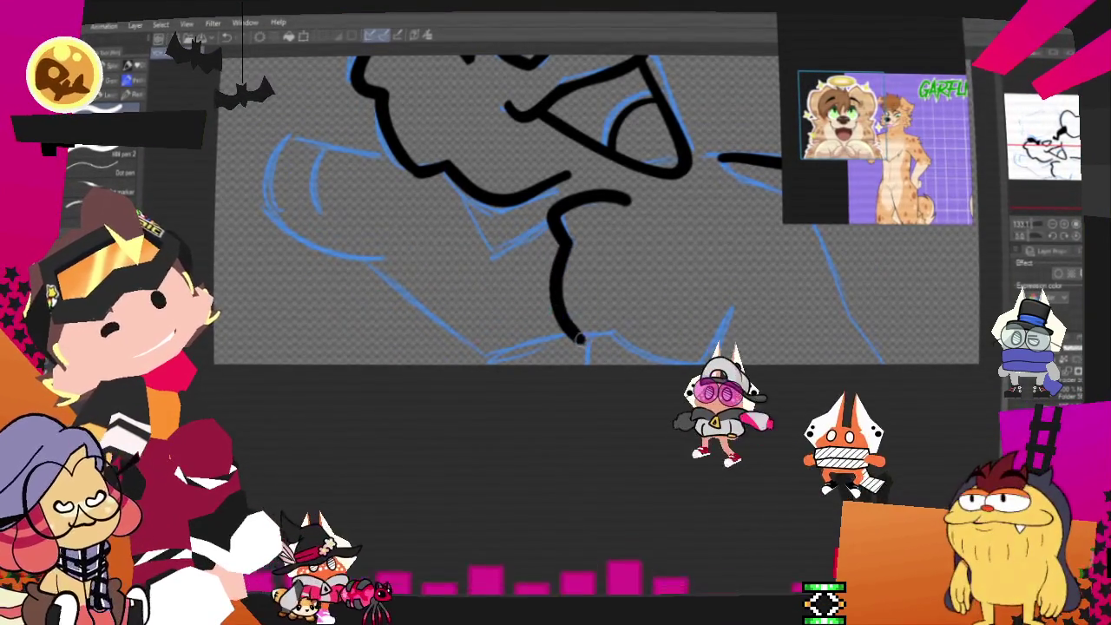
key("ctrl+z")
left_click_drag(566, 247, 614, 331)
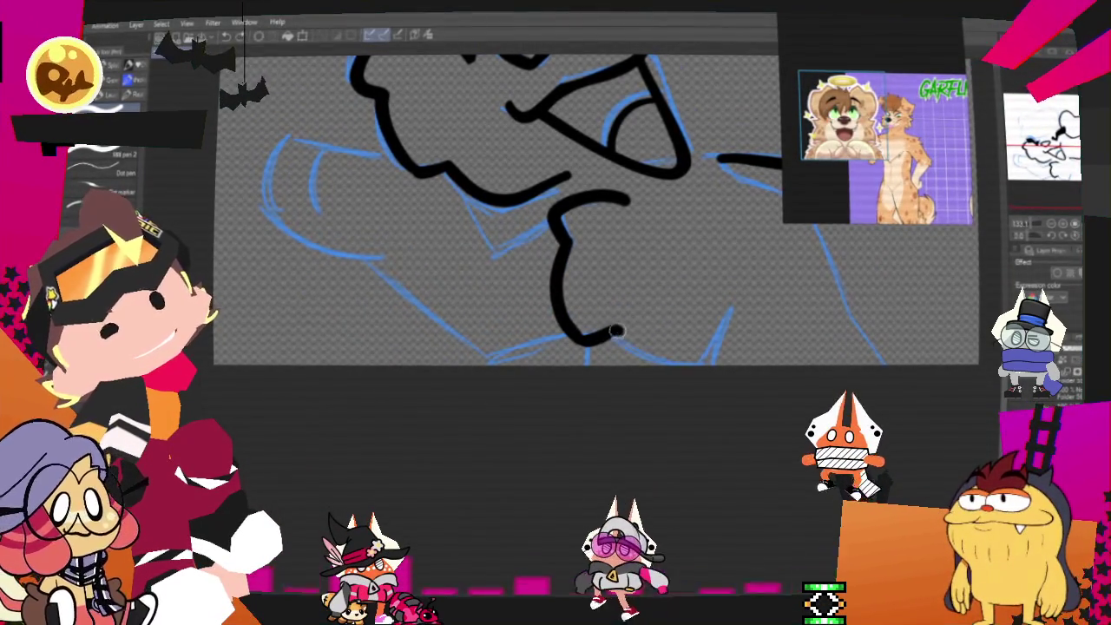
left_click_drag(691, 351, 712, 310)
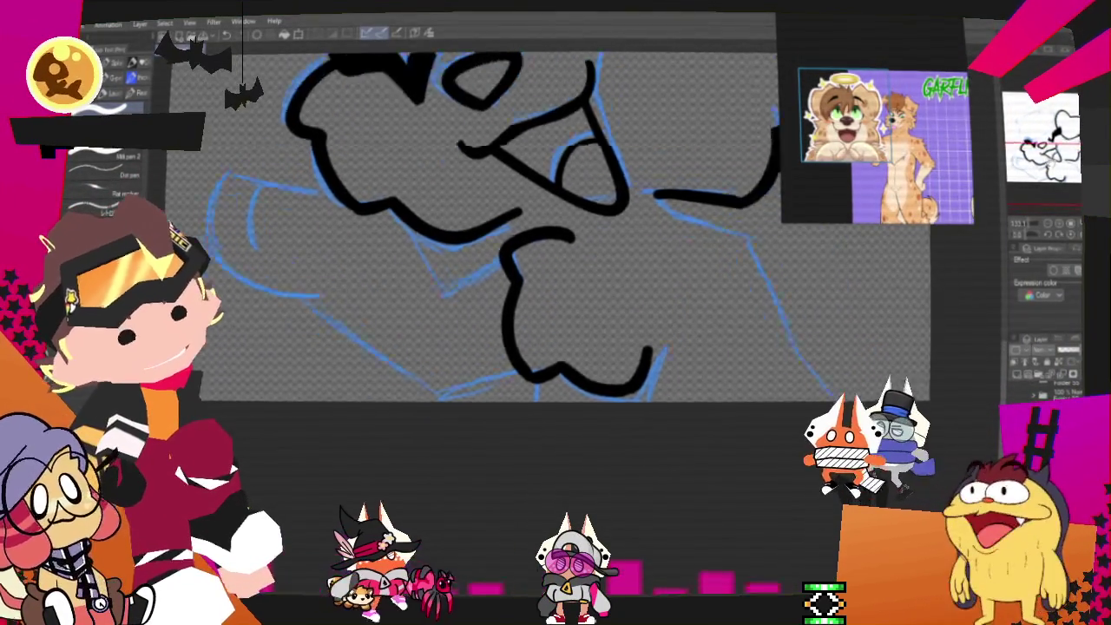
left_click_drag(755, 377, 657, 199)
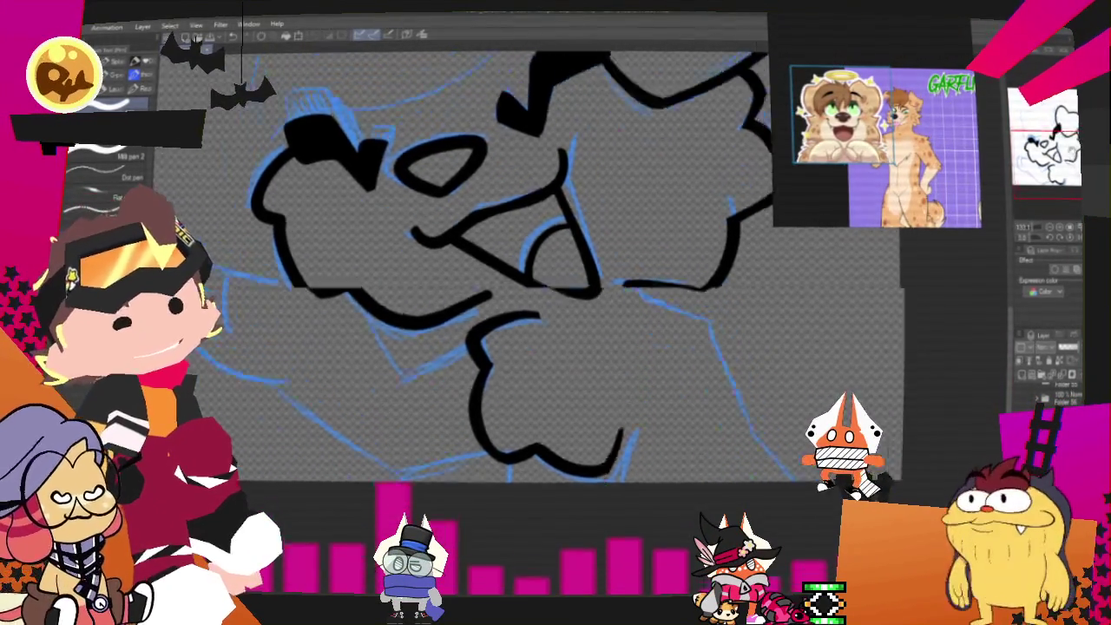
Redraw the neck line running down-right, then remove the stray arc strokes over the head
left_click_drag(486, 217, 390, 338)
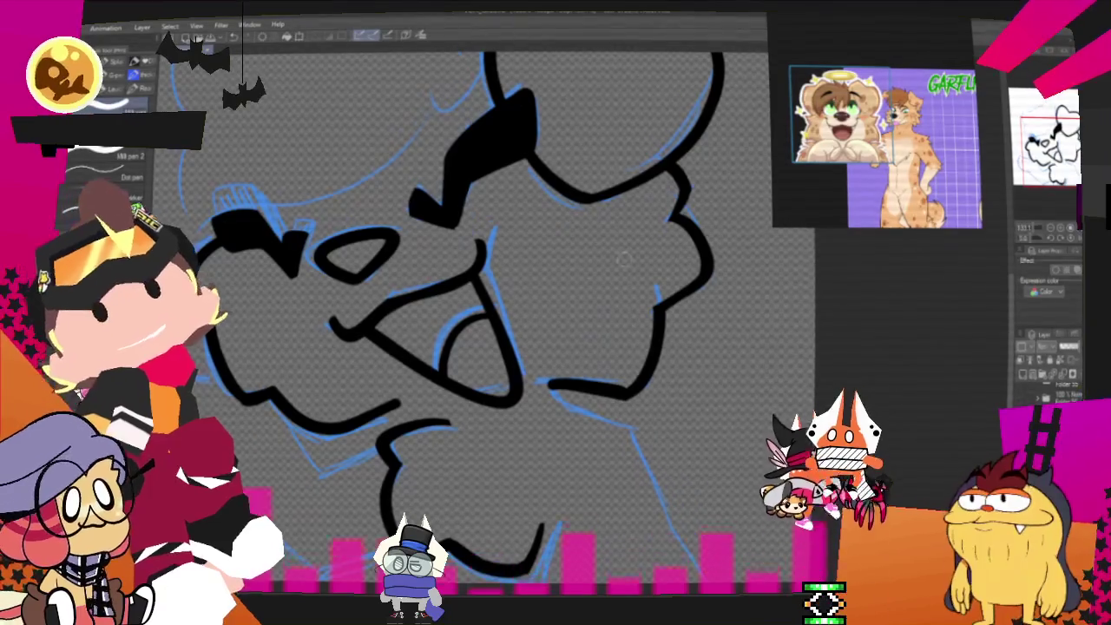
scroll(469, 304, "down", 2)
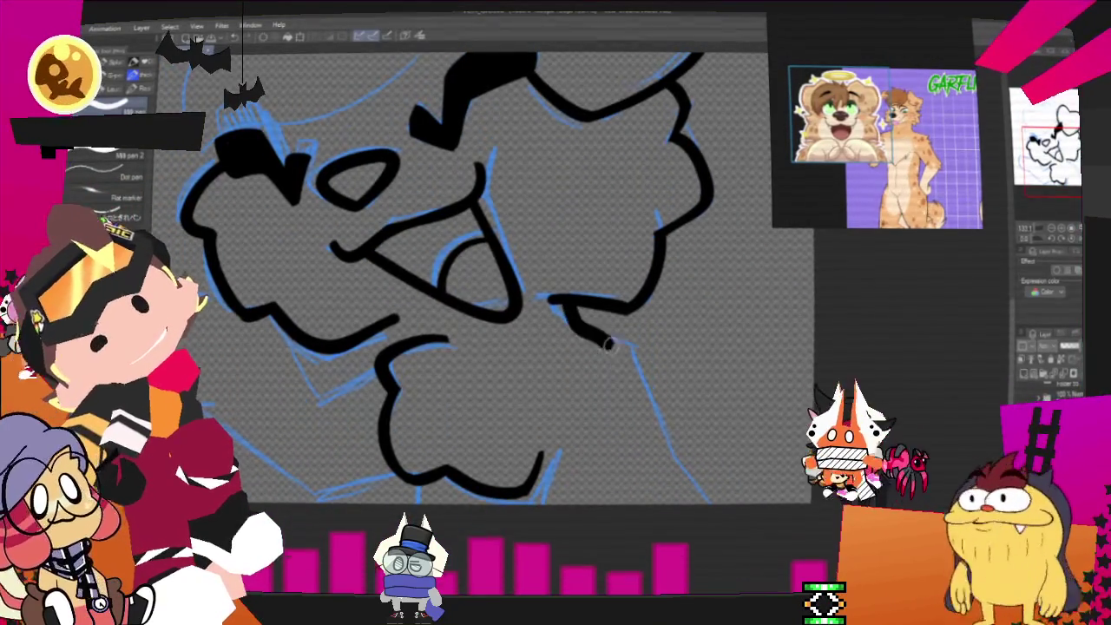
key("ctrl+z")
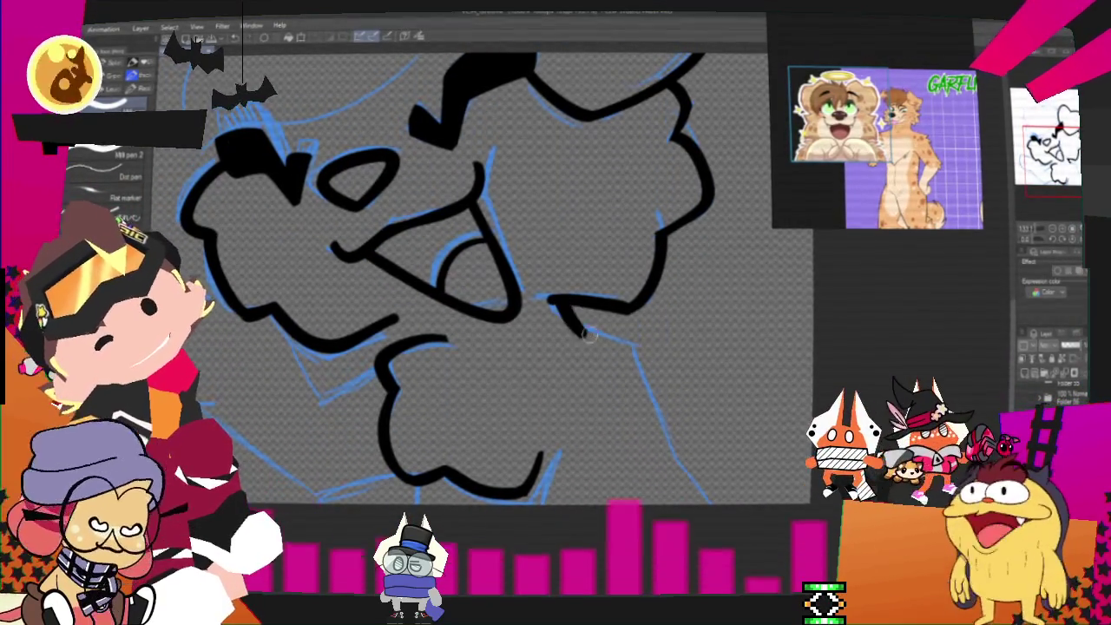
mouse_move(570, 315)
left_mouse_down()
mouse_move(631, 348)
mouse_move(652, 408)
left_mouse_up()
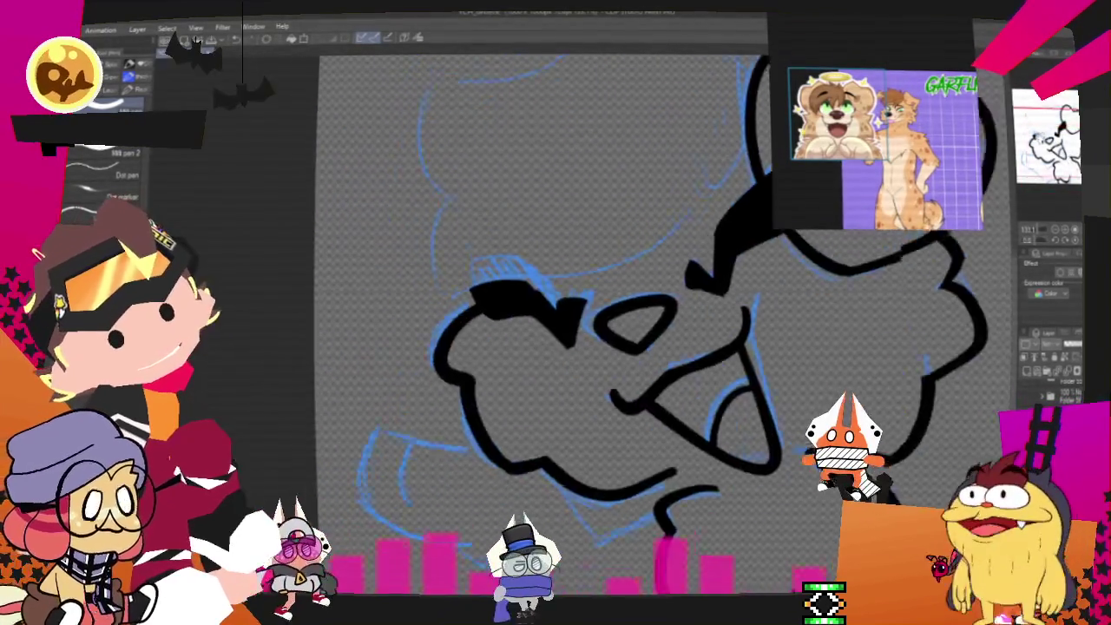
mouse_move(495, 500)
left_mouse_down()
mouse_move(684, 195)
mouse_move(521, 184)
left_mouse_up()
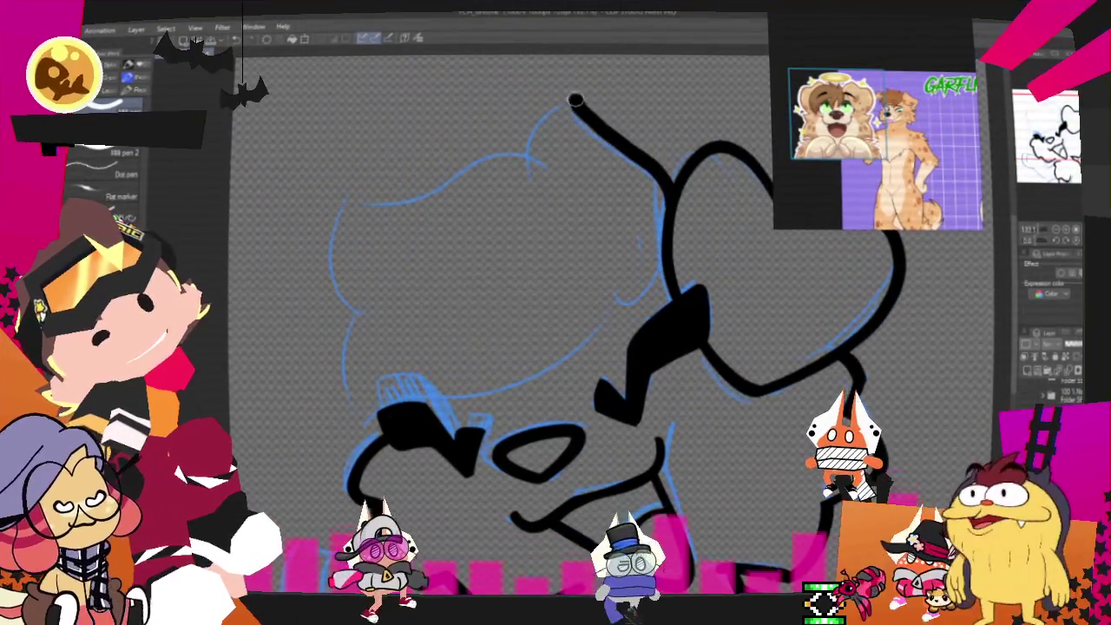
key("ctrl+z")
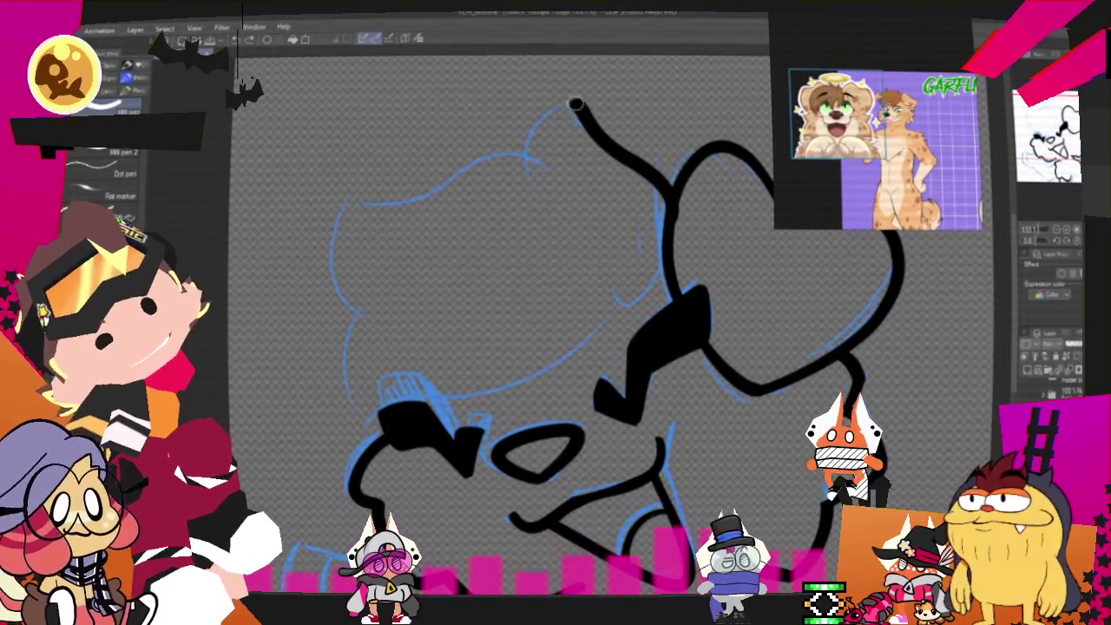
key("ctrl+z")
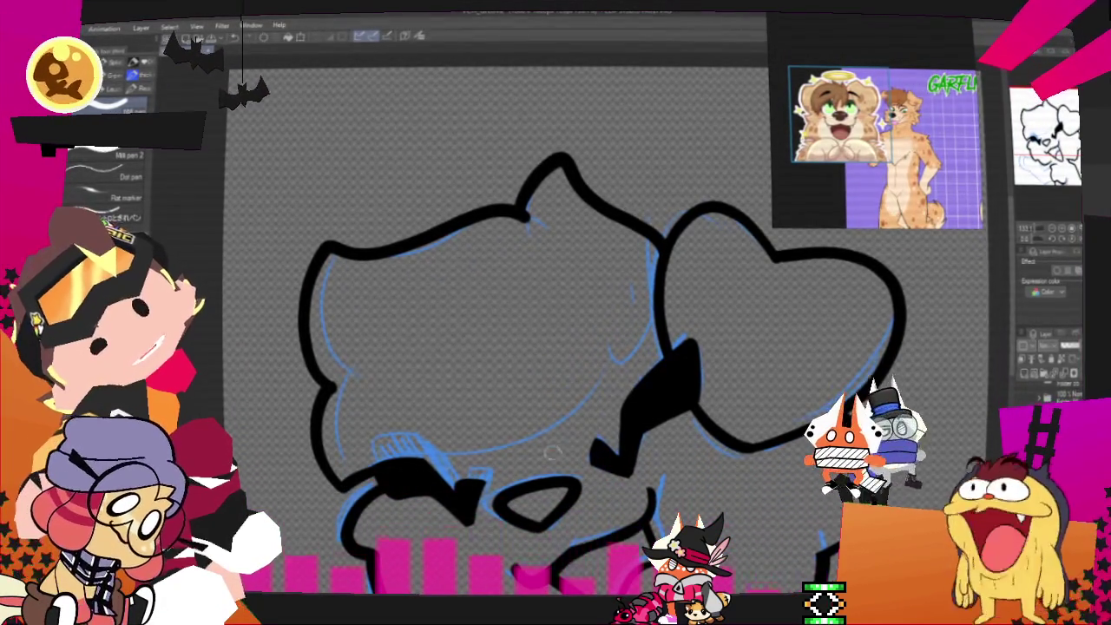
Ink a smooth curve under the face, then two short chin lines rising toward the mouth
left_click_drag(581, 375, 408, 469)
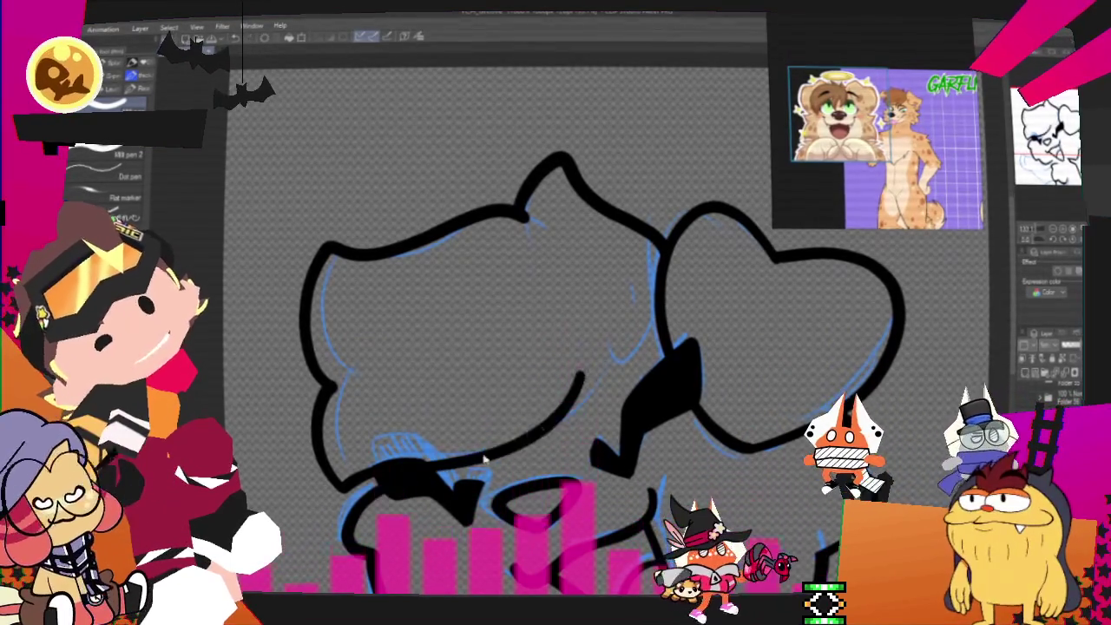
key("ctrl+z")
left_click_drag(599, 354, 408, 468)
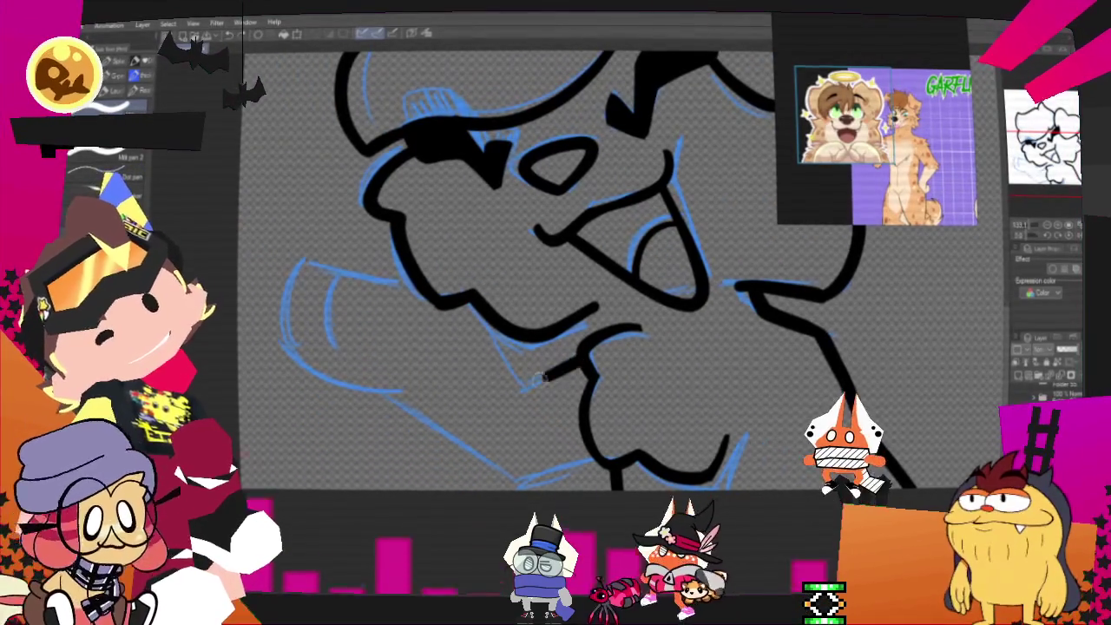
left_click_drag(520, 391, 590, 360)
left_click_drag(521, 390, 488, 314)
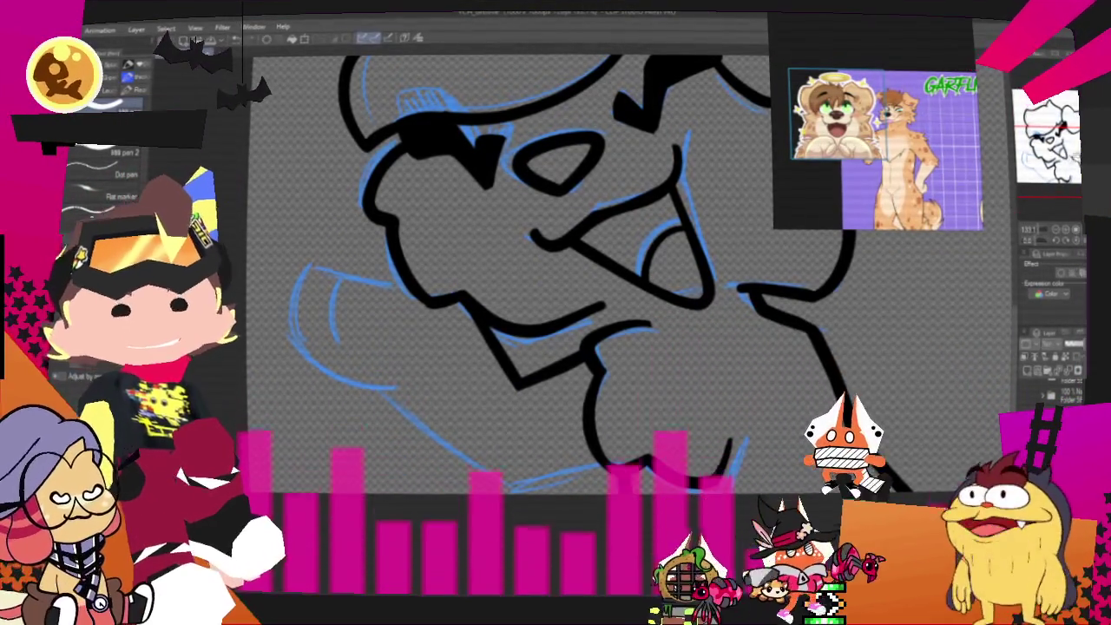
Ink the lower-left jaw outline and the fingers on the raised paw
left_click_drag(556, 261, 616, 312)
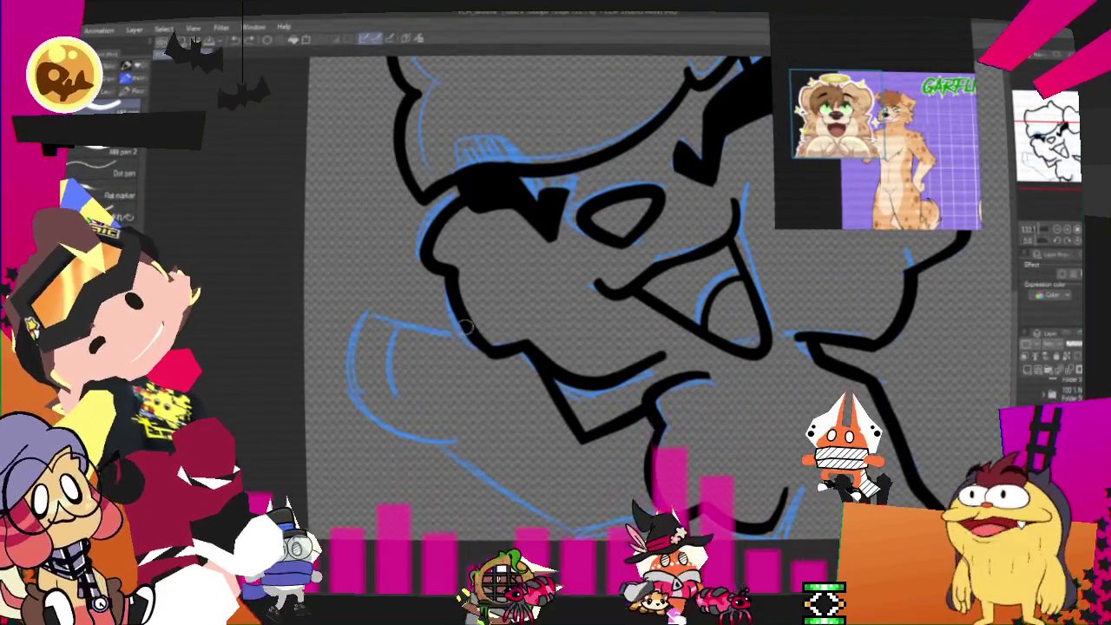
left_click_drag(460, 323, 469, 438)
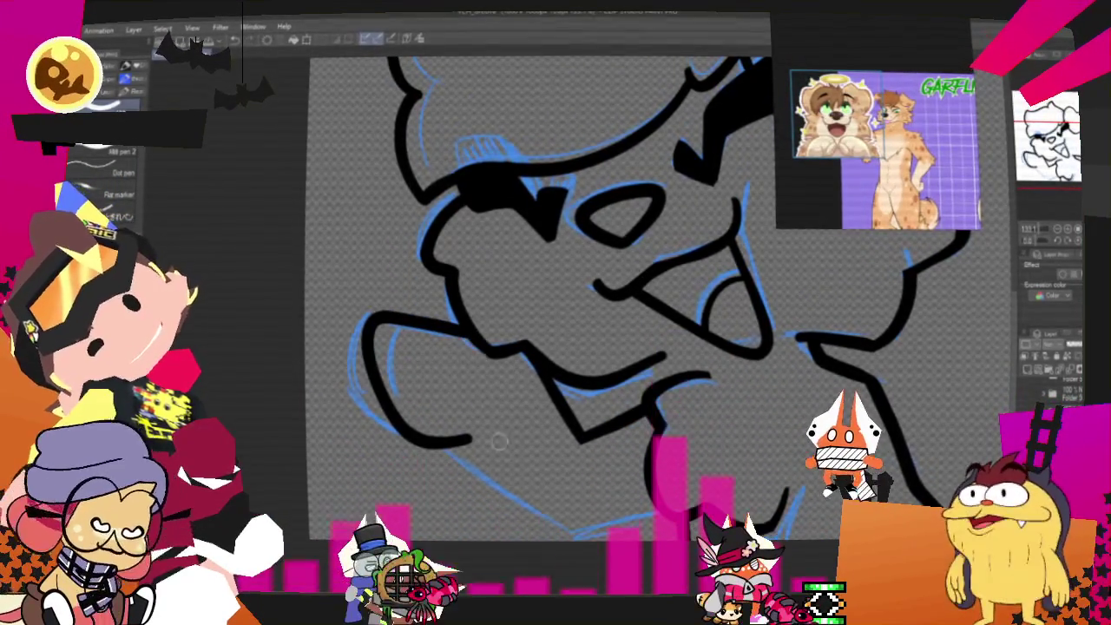
left_click_drag(473, 441, 565, 488)
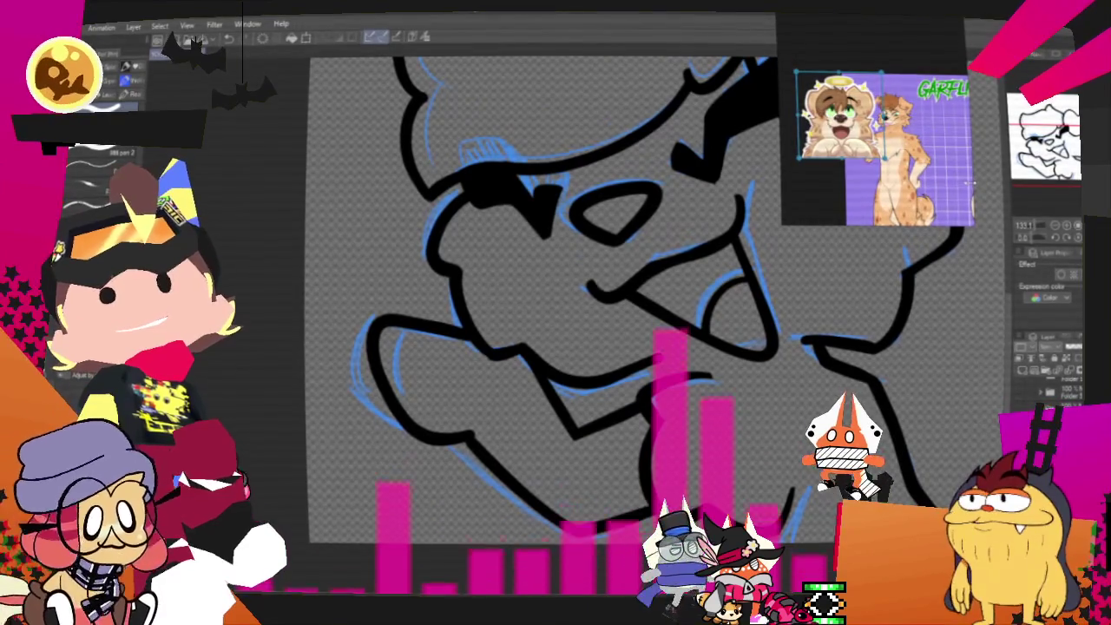
left_click_drag(741, 410, 783, 279)
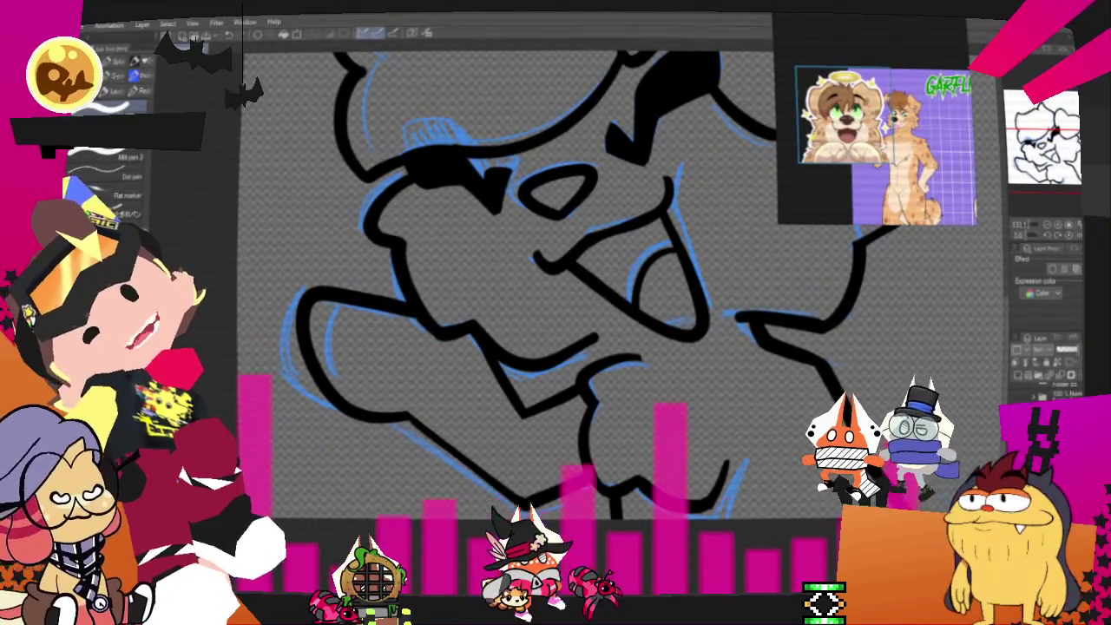
mouse_move(338, 325)
left_mouse_down()
mouse_move(352, 375)
mouse_move(407, 375)
left_mouse_up()
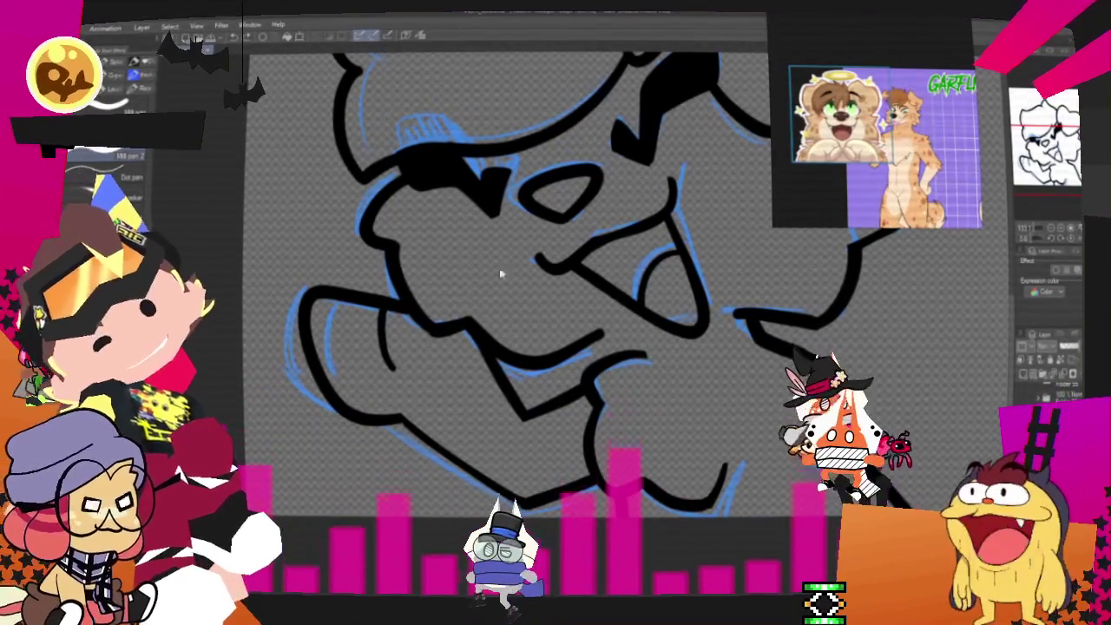
left_click_drag(380, 360, 387, 322)
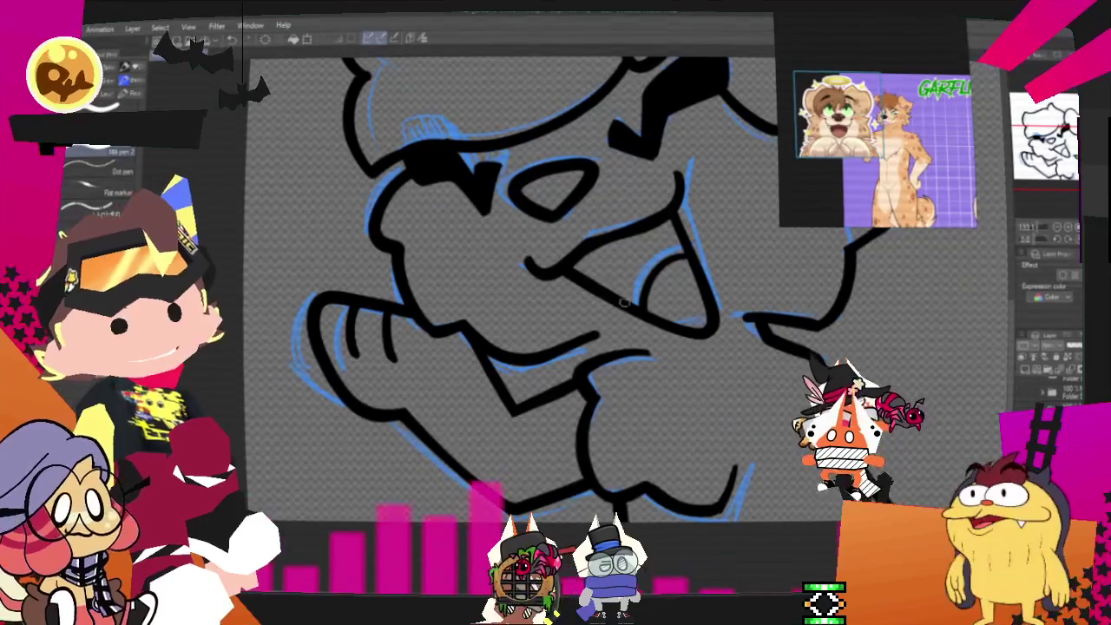
Reset the view to the whole unrotated canvas and hide the blue sketch lines
key("ctrl+0")
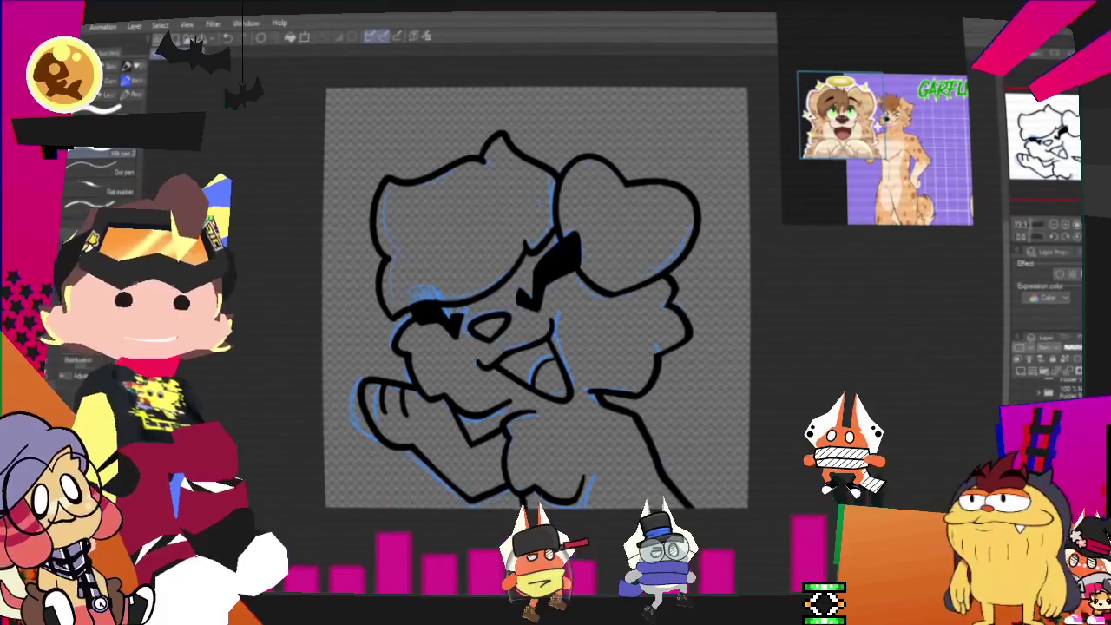
left_click_drag(1047, 196, 988, 183)
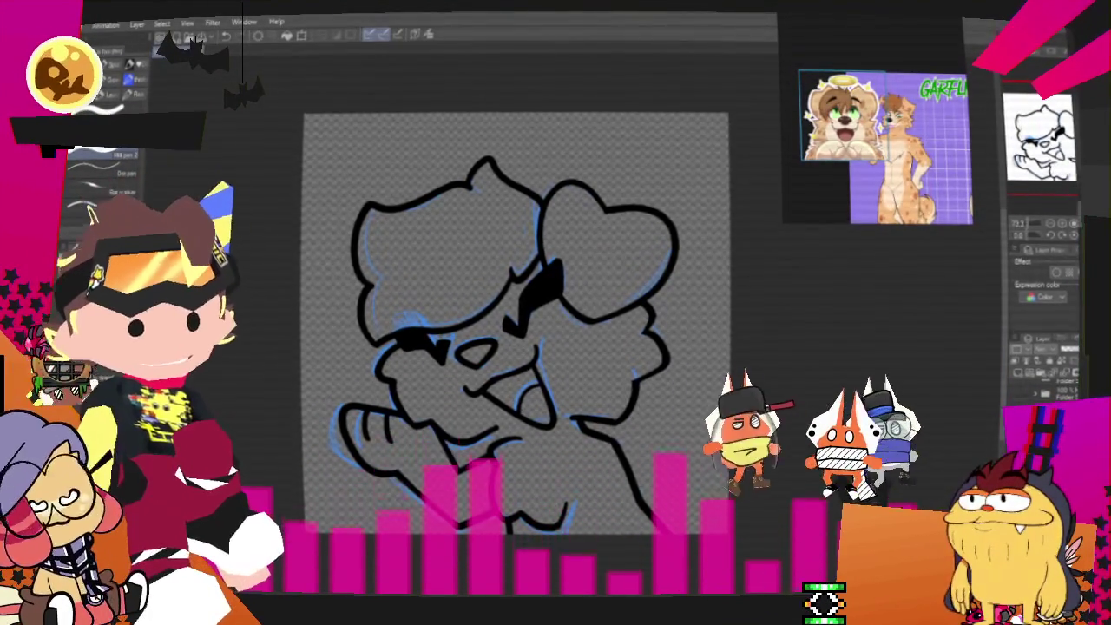
scroll(520, 330, "up", 2)
scroll(595, 443, "up", 1)
scroll(595, 443, "up", 1)
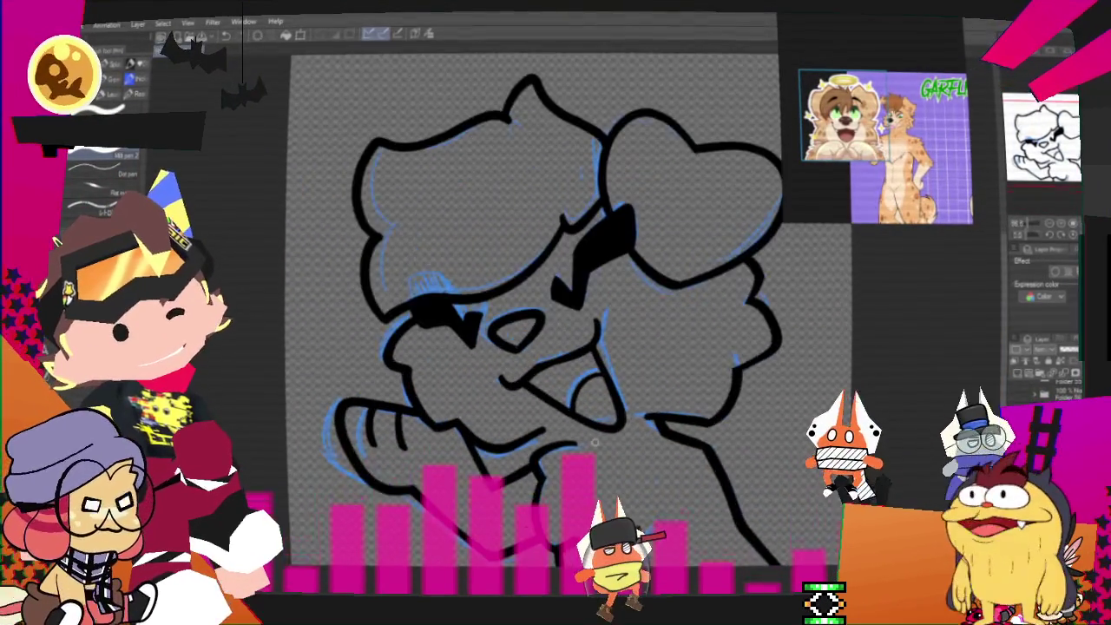
scroll(594, 442, "up", 1)
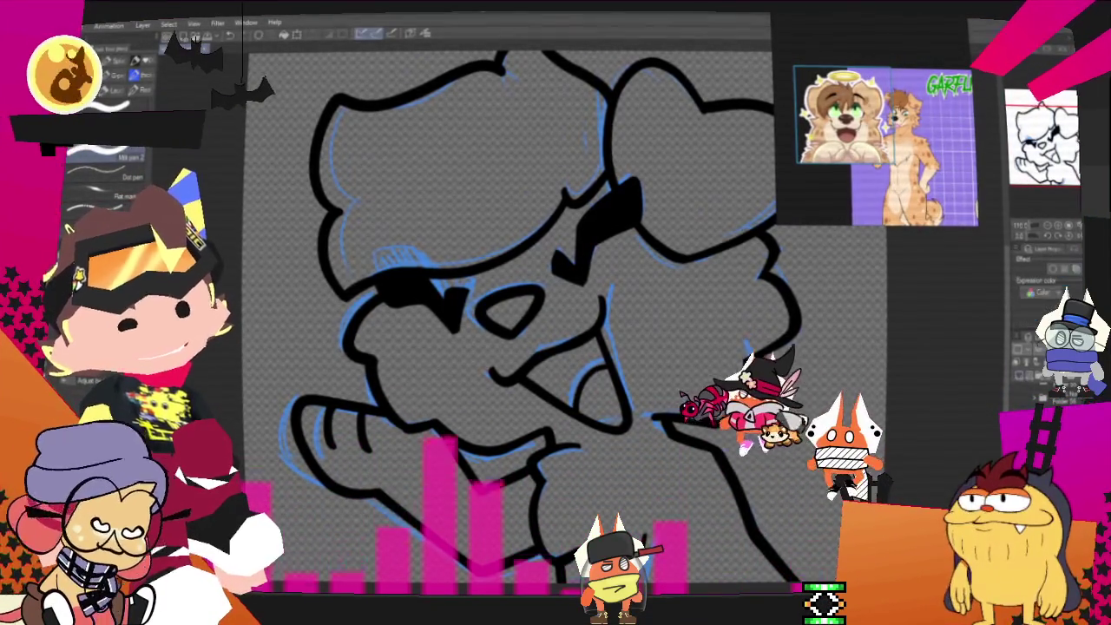
key("ctrl+minus")
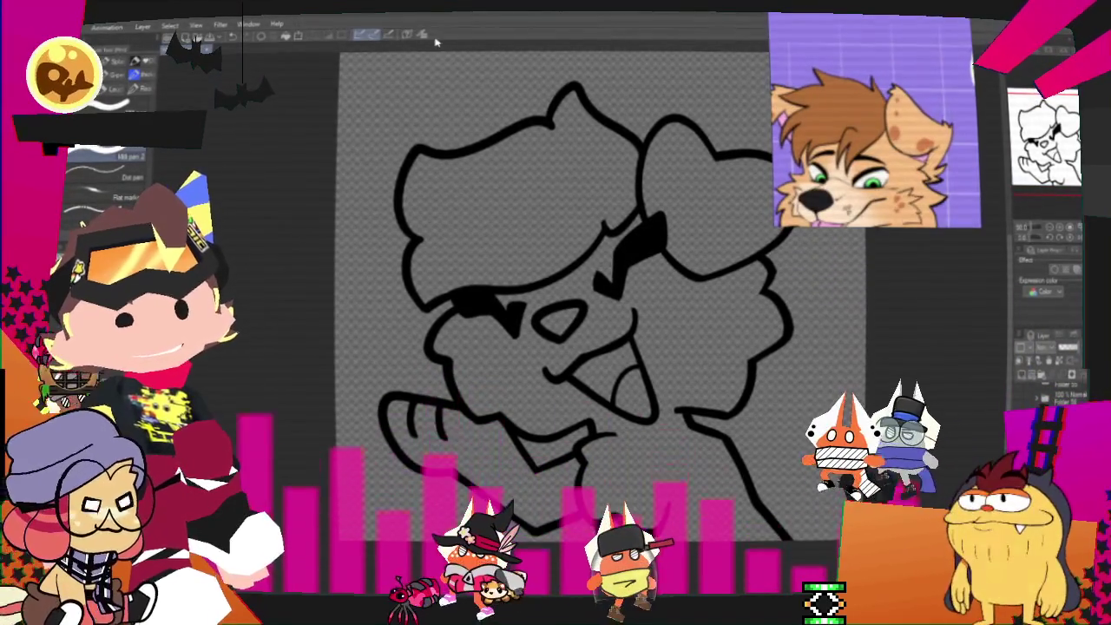
Flat-fill the heart-shaped ear and the raised paw with peach
key("ctrl+minus")
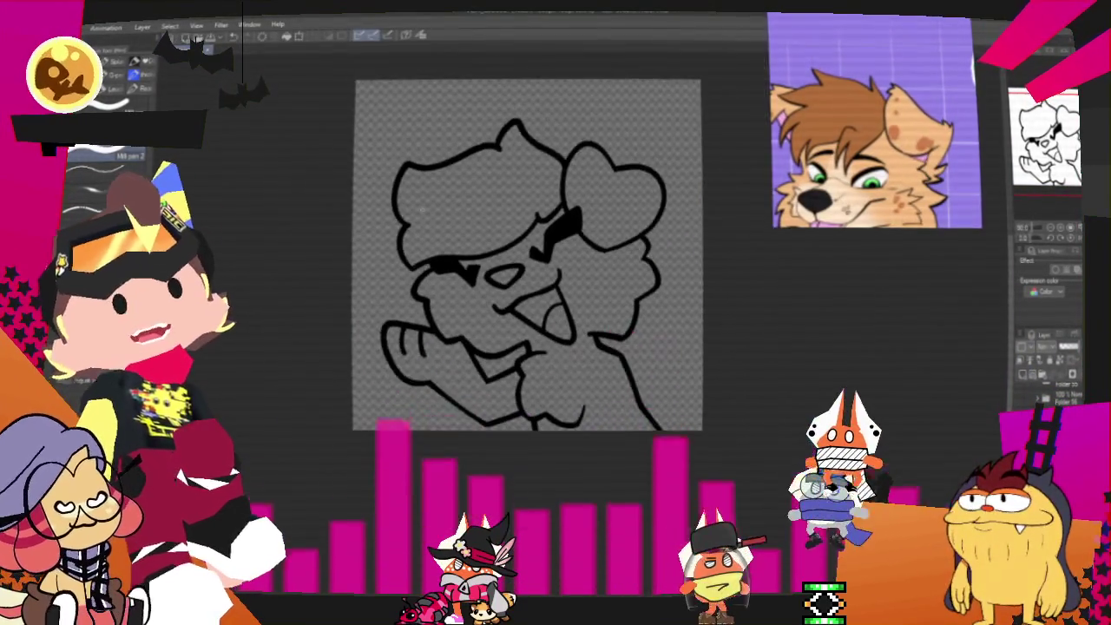
key("g")
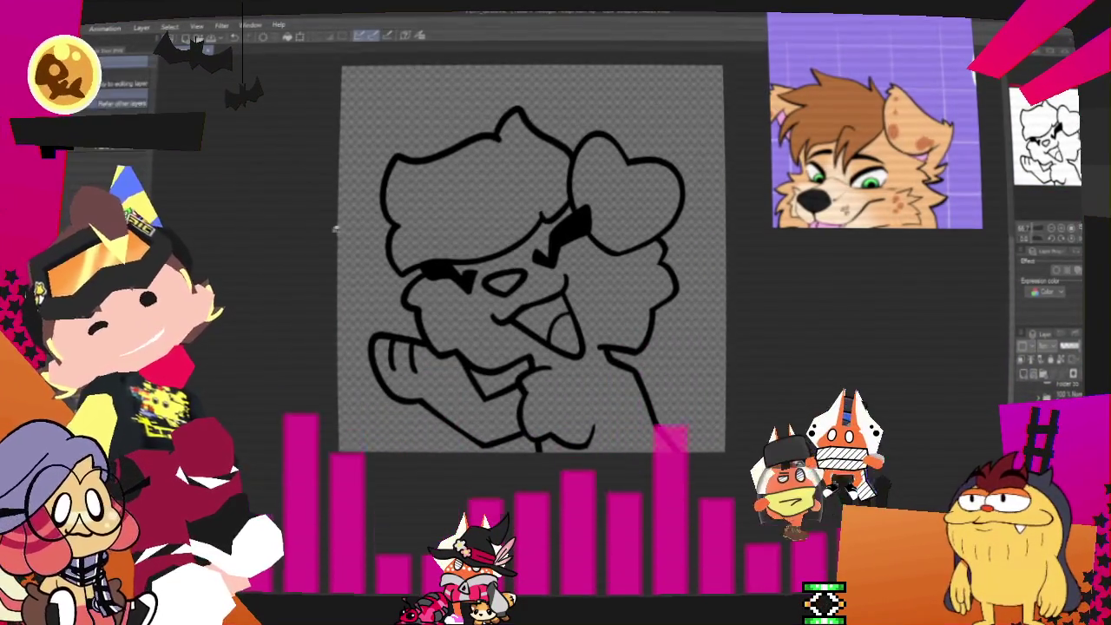
left_click(655, 207)
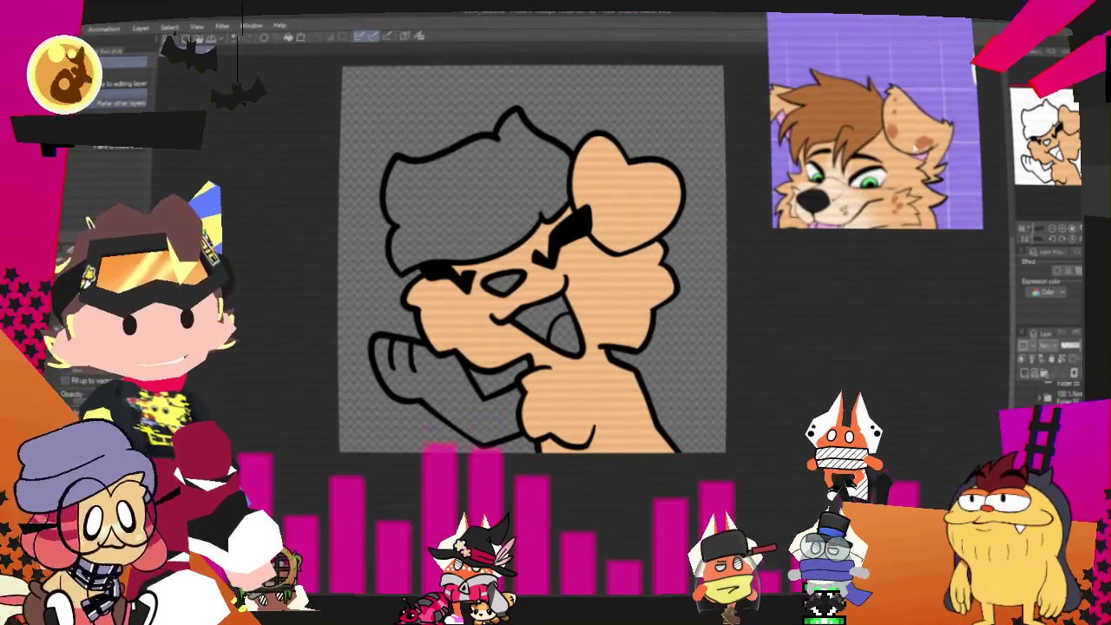
left_click(438, 364)
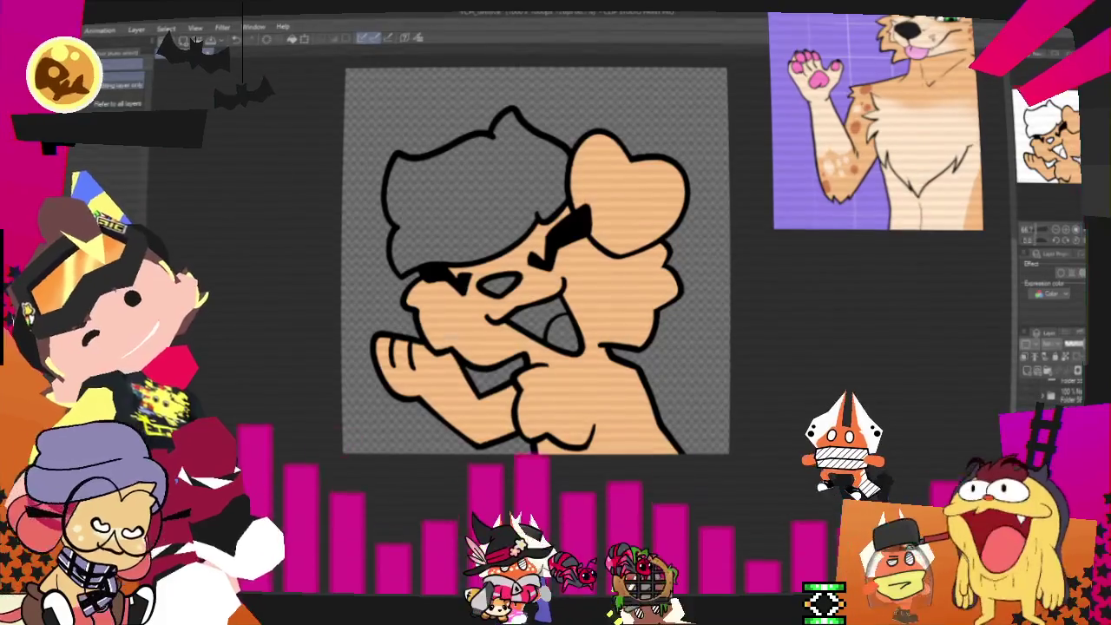
Select the peach paw area and airbrush a pale cream tone onto the hand
left_click(417, 360)
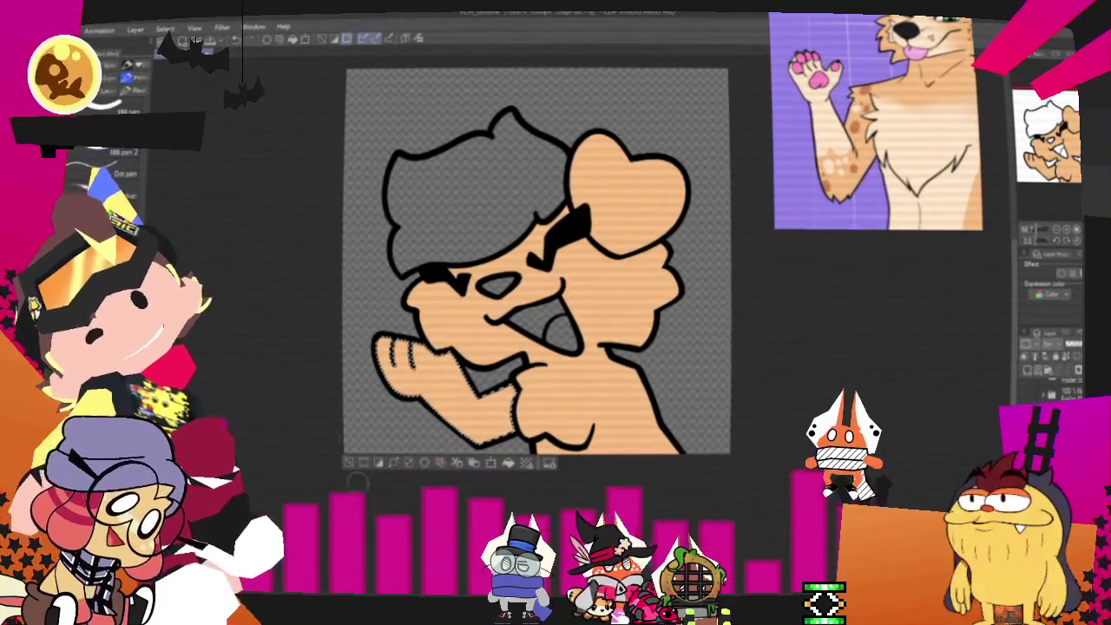
left_click_drag(439, 408, 486, 373)
key("ctrl+z")
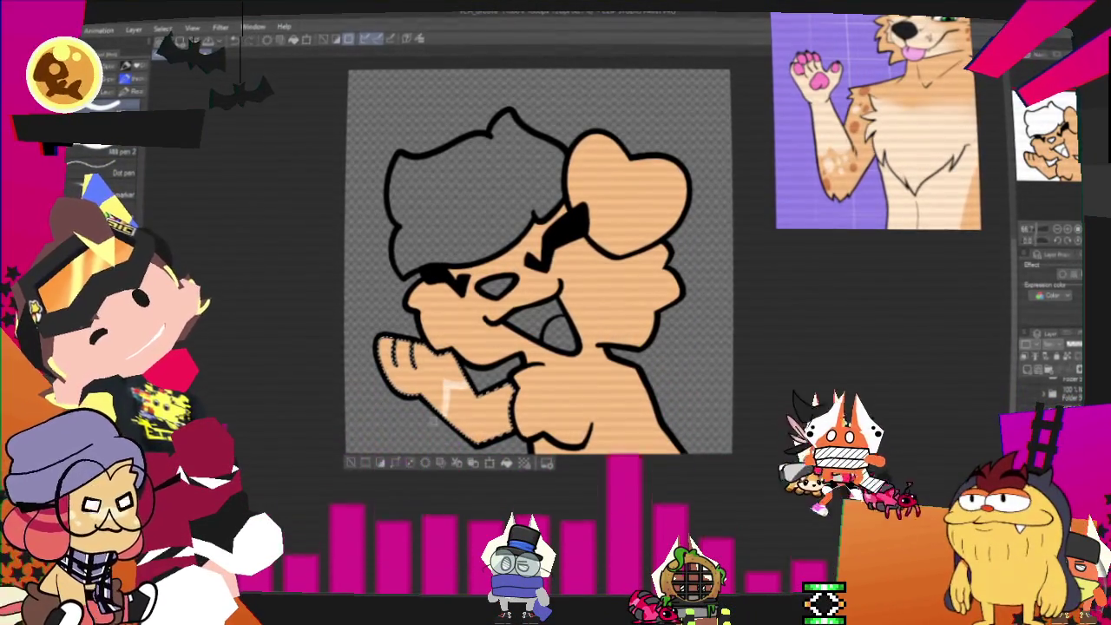
left_click_drag(458, 386, 451, 408)
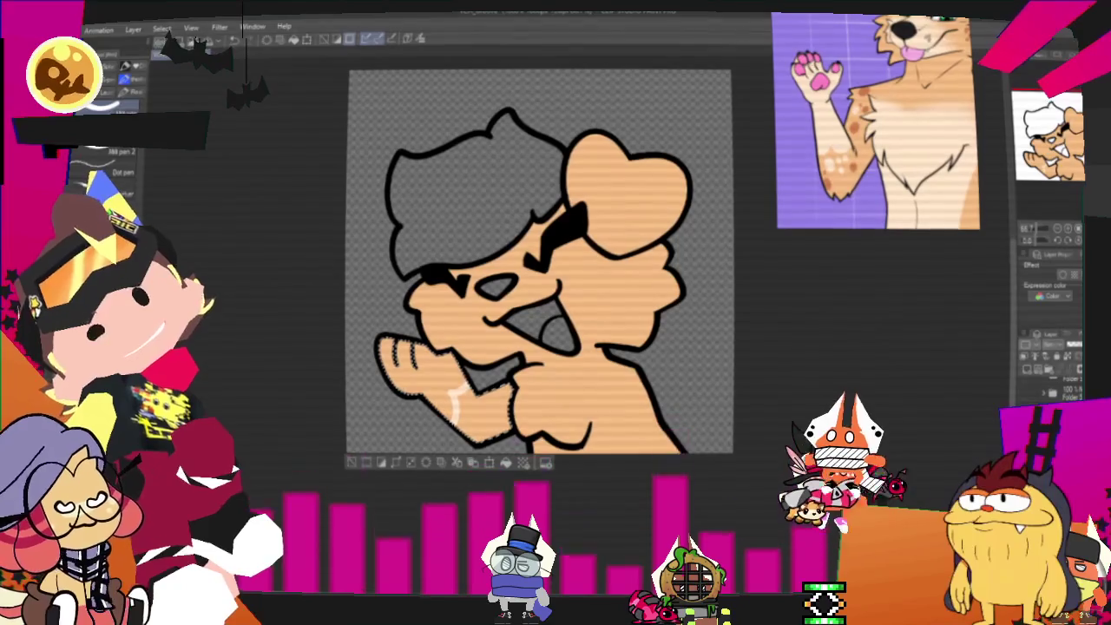
key("g")
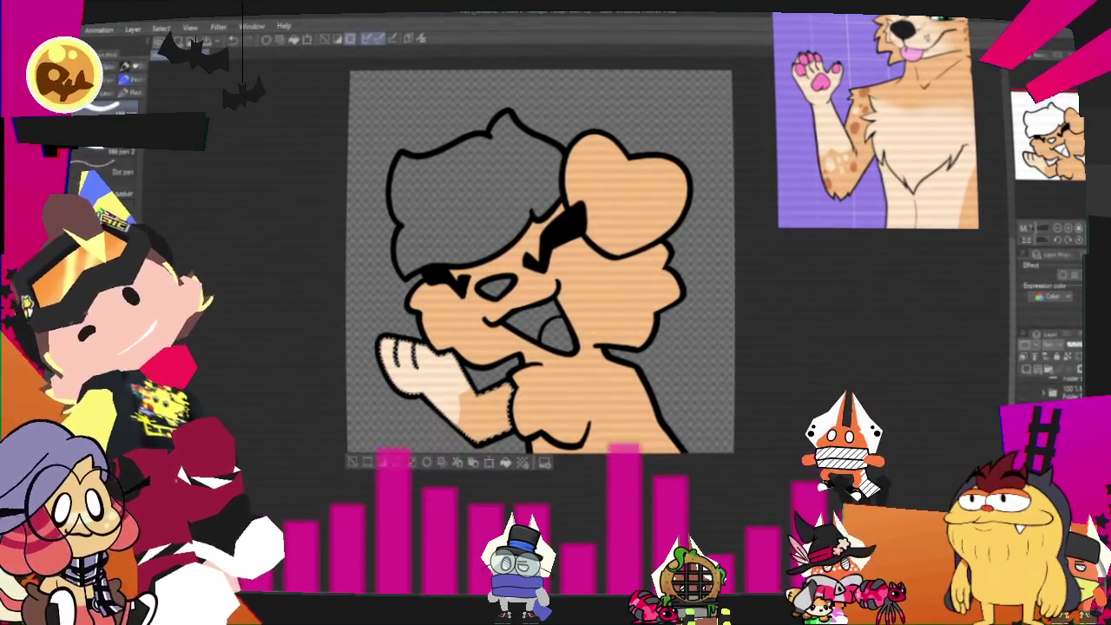
key("p")
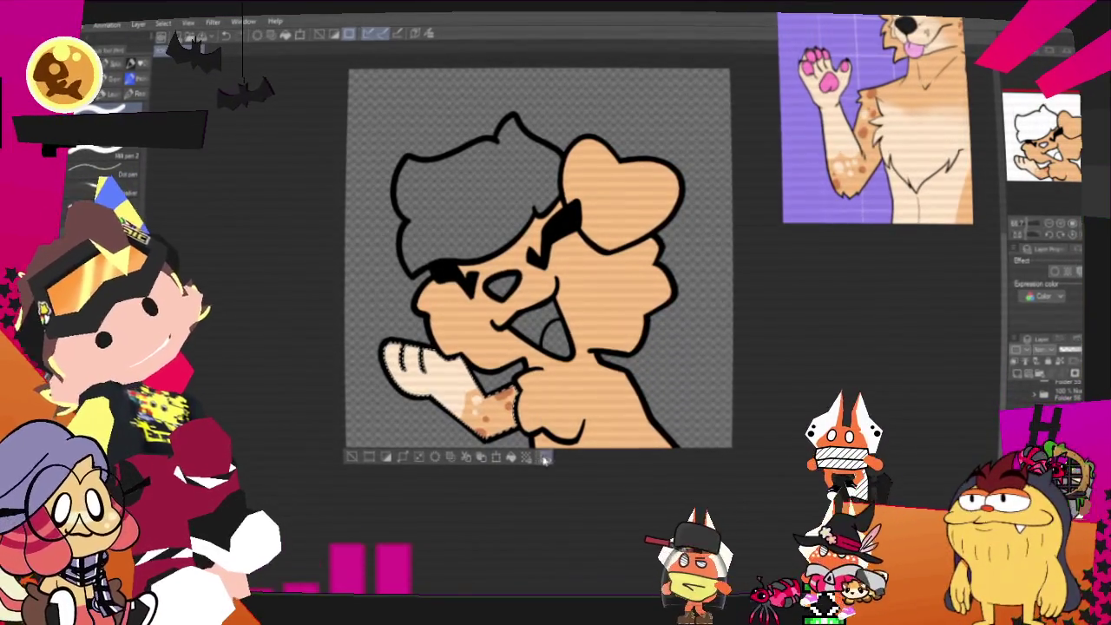
Select the character's area and paint a light cream stroke across the chest fur
left_click_drag(538, 260, 486, 260)
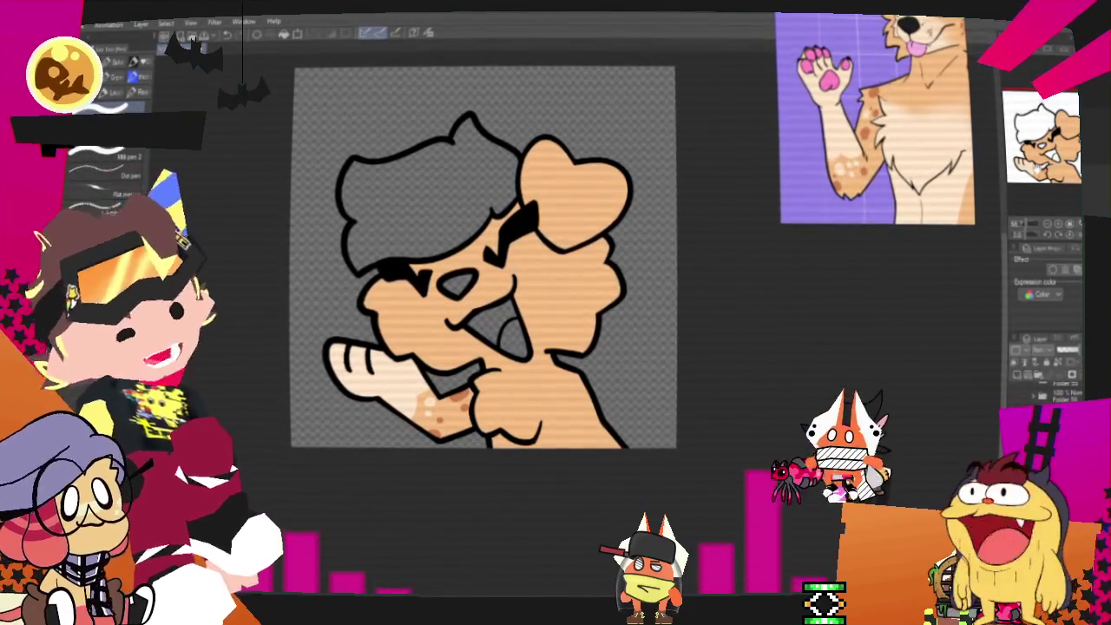
left_click(313, 87)
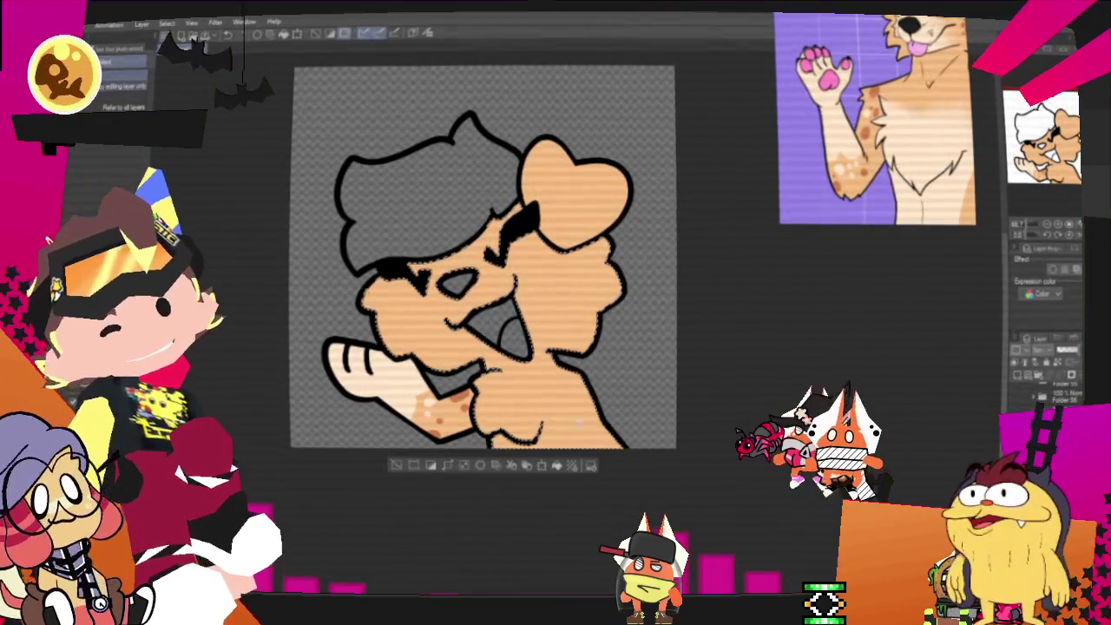
key("p")
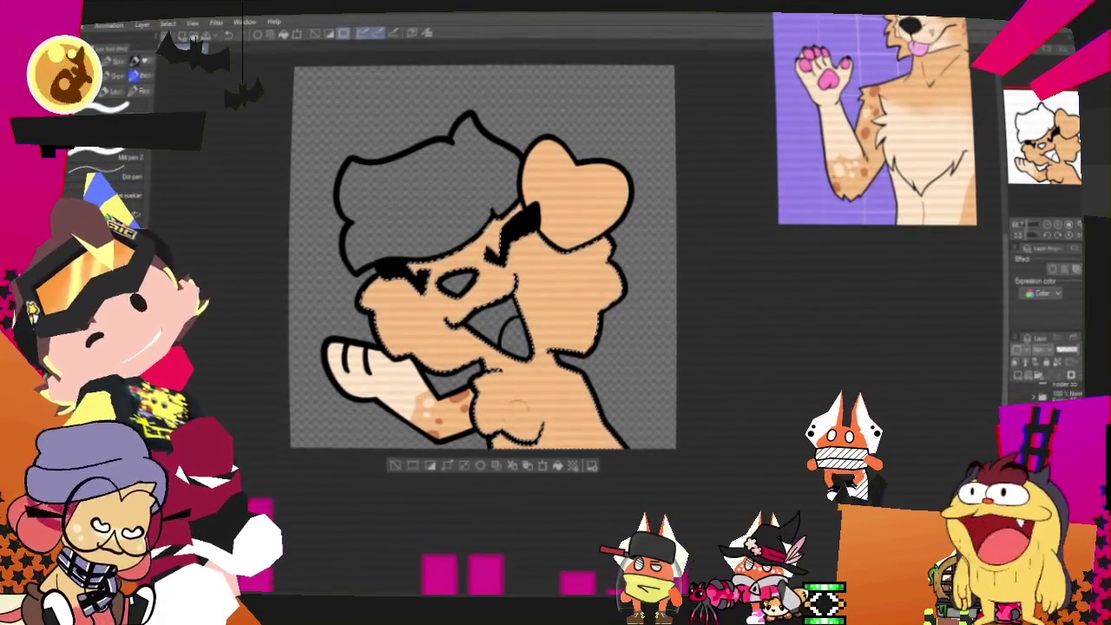
left_click_drag(477, 401, 538, 397)
key("ctrl+z")
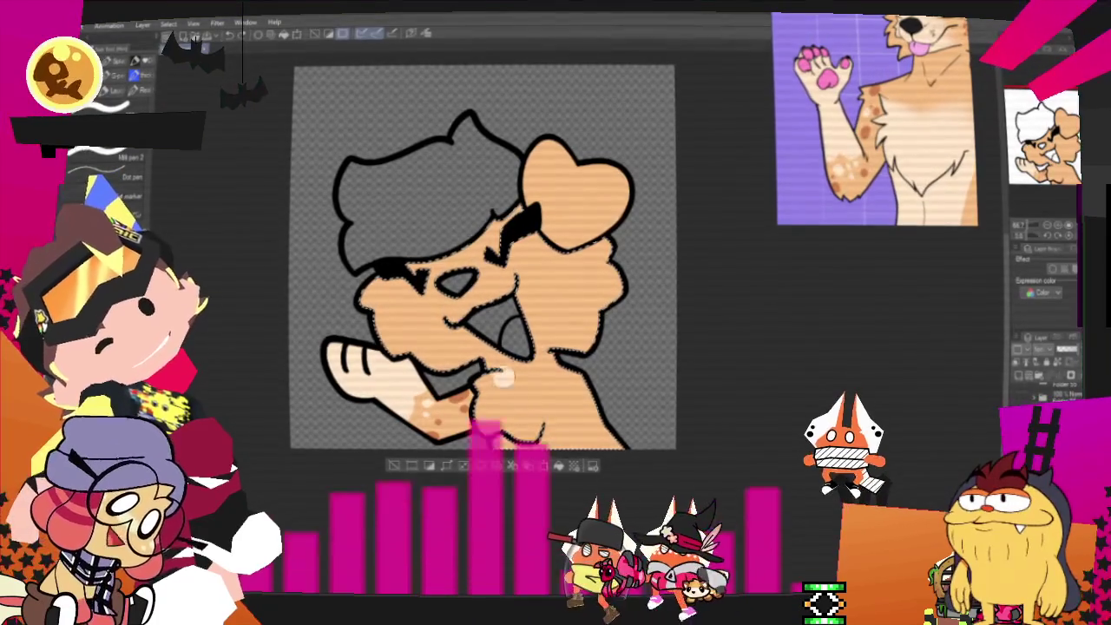
mouse_move(476, 395)
left_mouse_down()
mouse_move(554, 417)
mouse_move(498, 414)
left_mouse_up()
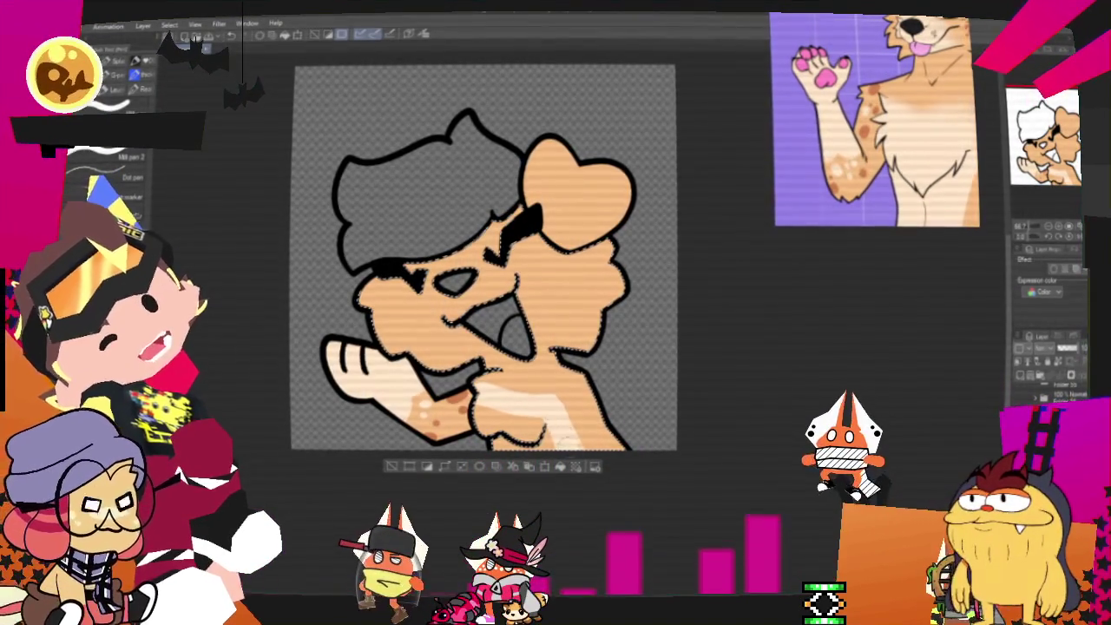
key("b")
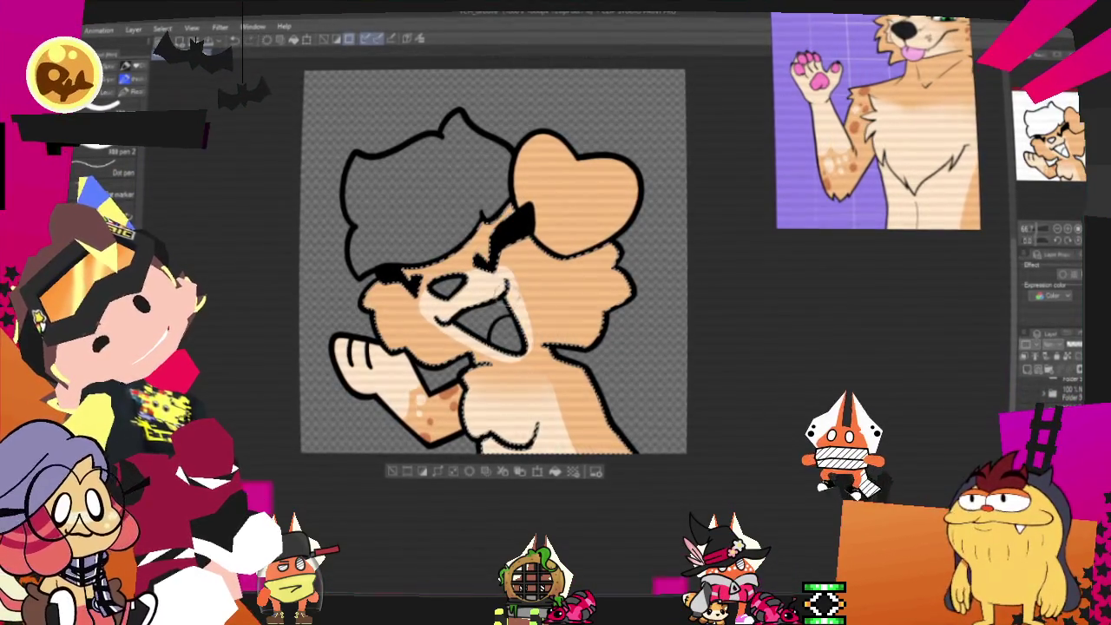
key("b")
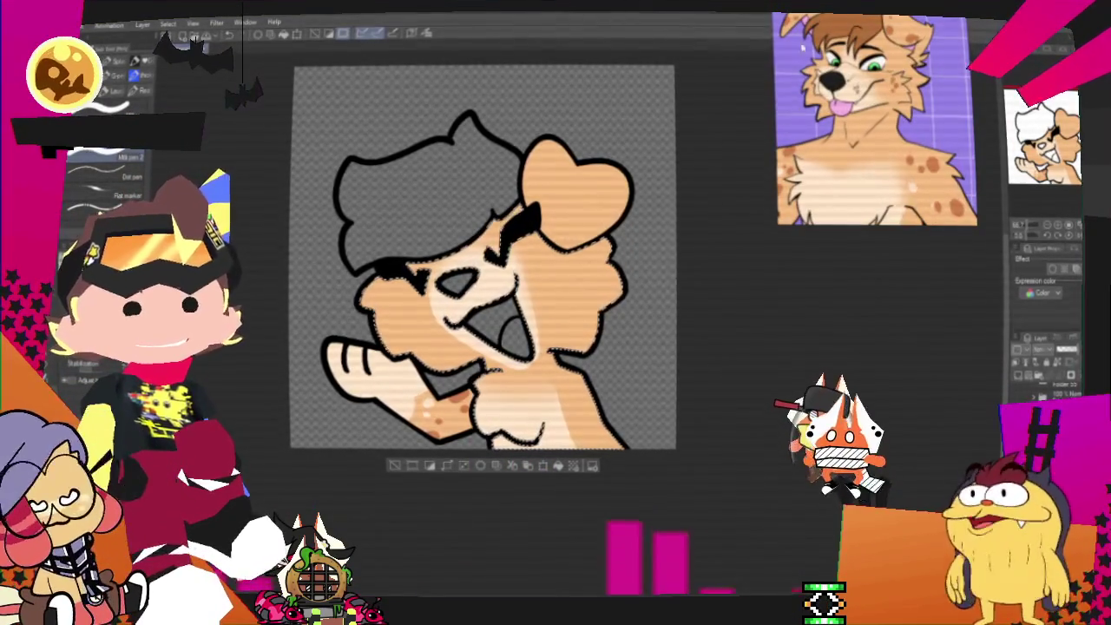
Dab round brown spots on both cheeks and the right side of the head
scroll(438, 303, "up", 2)
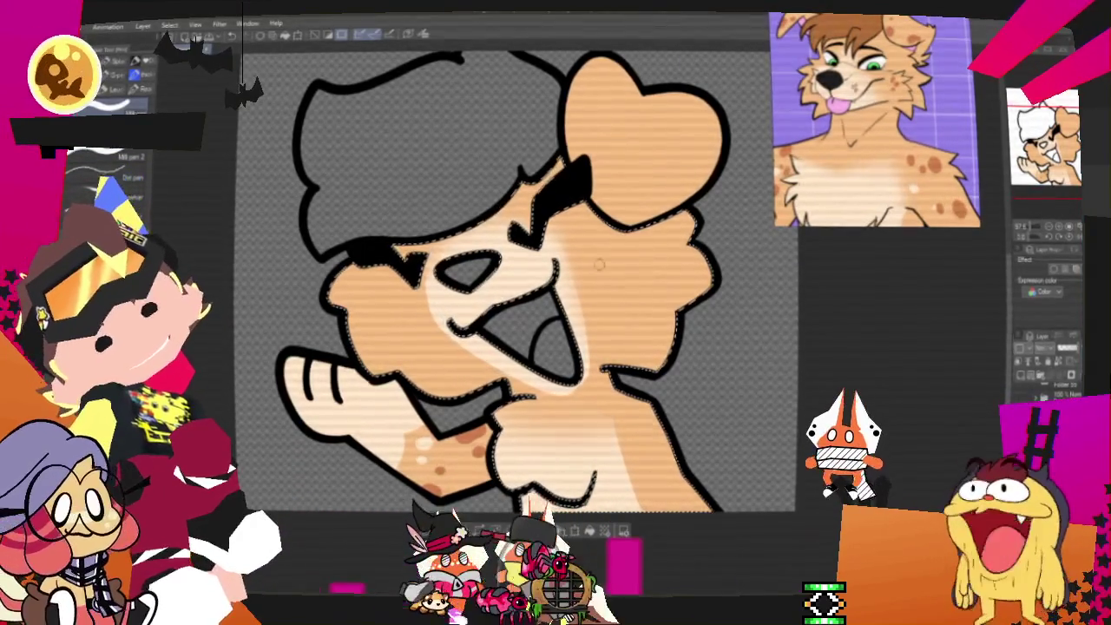
left_click_drag(599, 265, 604, 258)
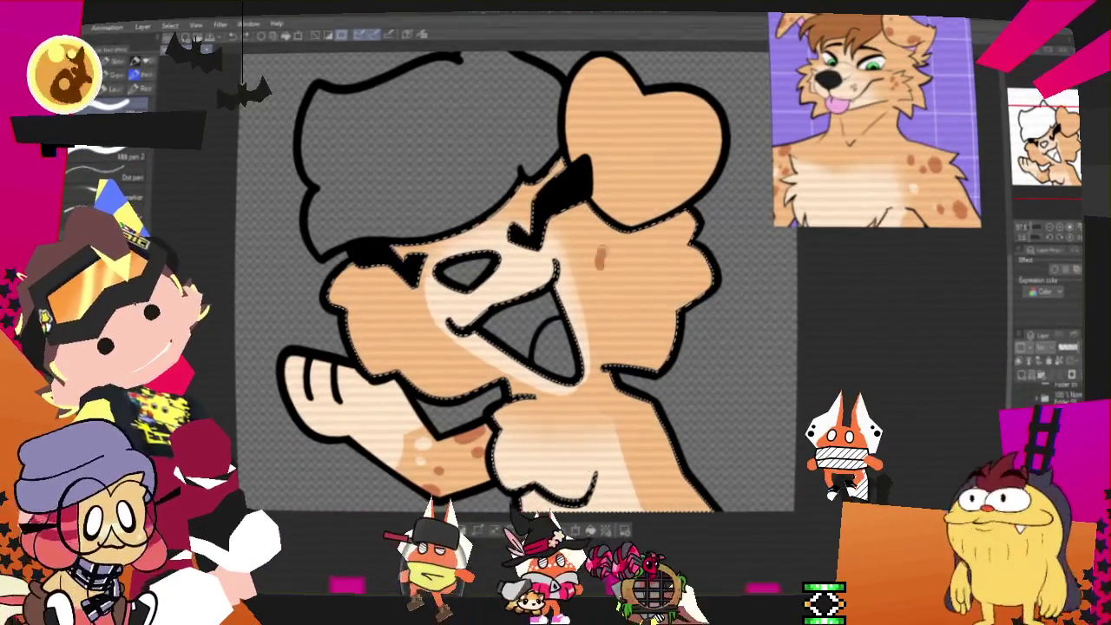
left_click(617, 276)
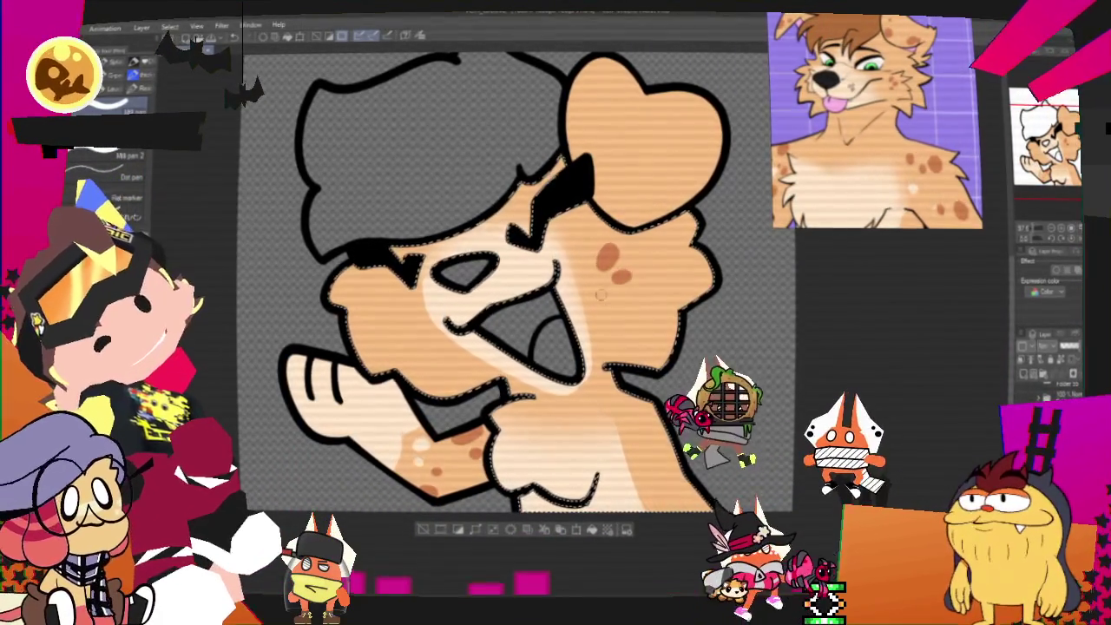
left_click(607, 300)
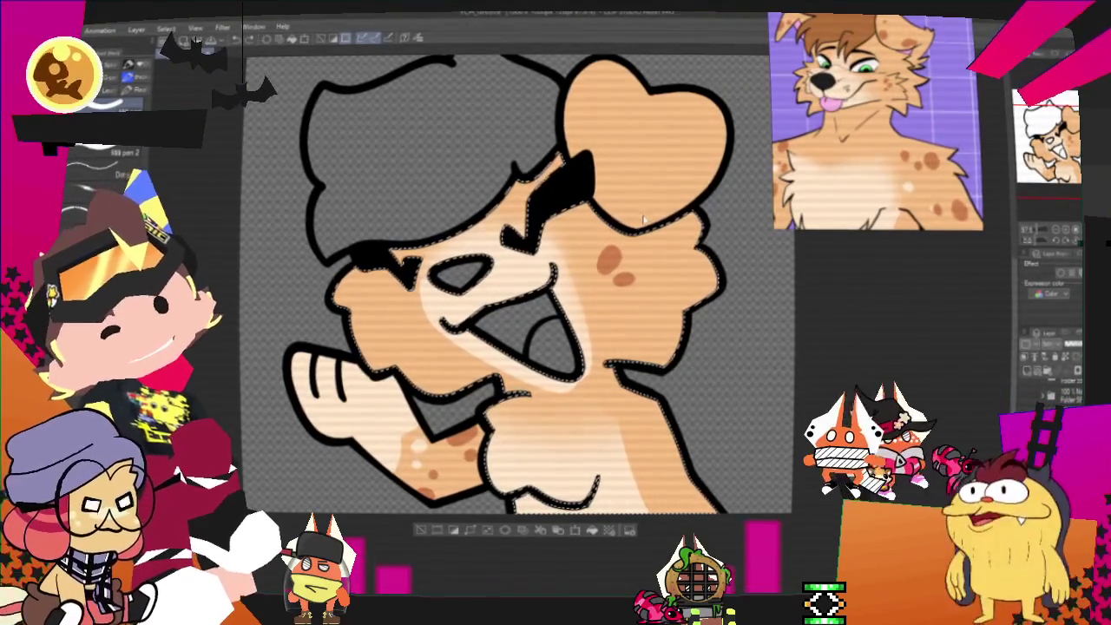
left_click(650, 254)
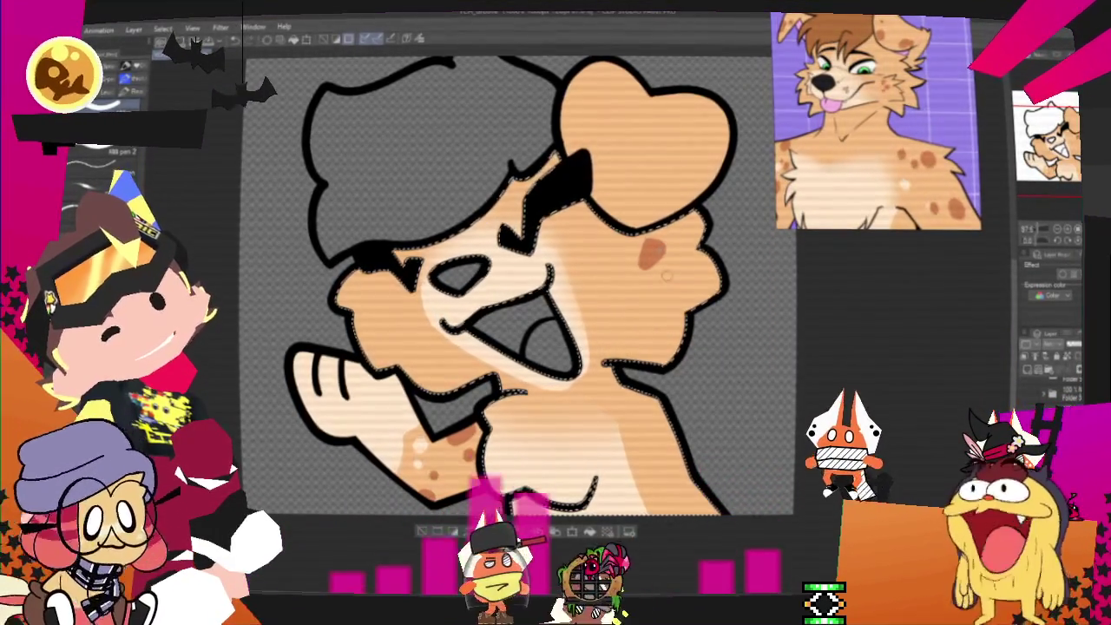
left_click(664, 281)
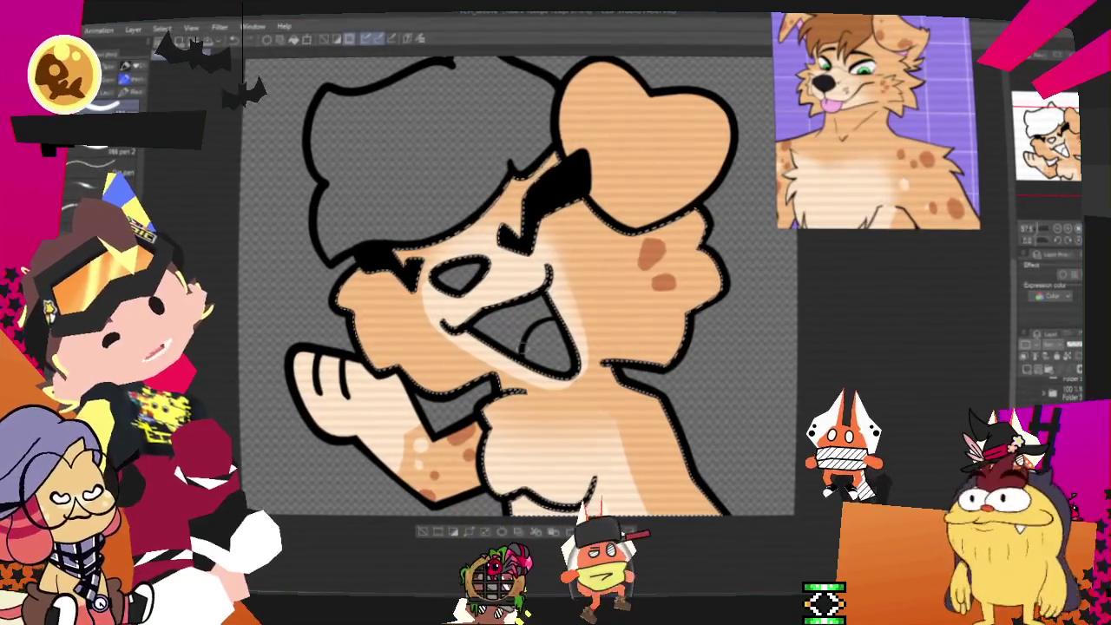
left_click(399, 328)
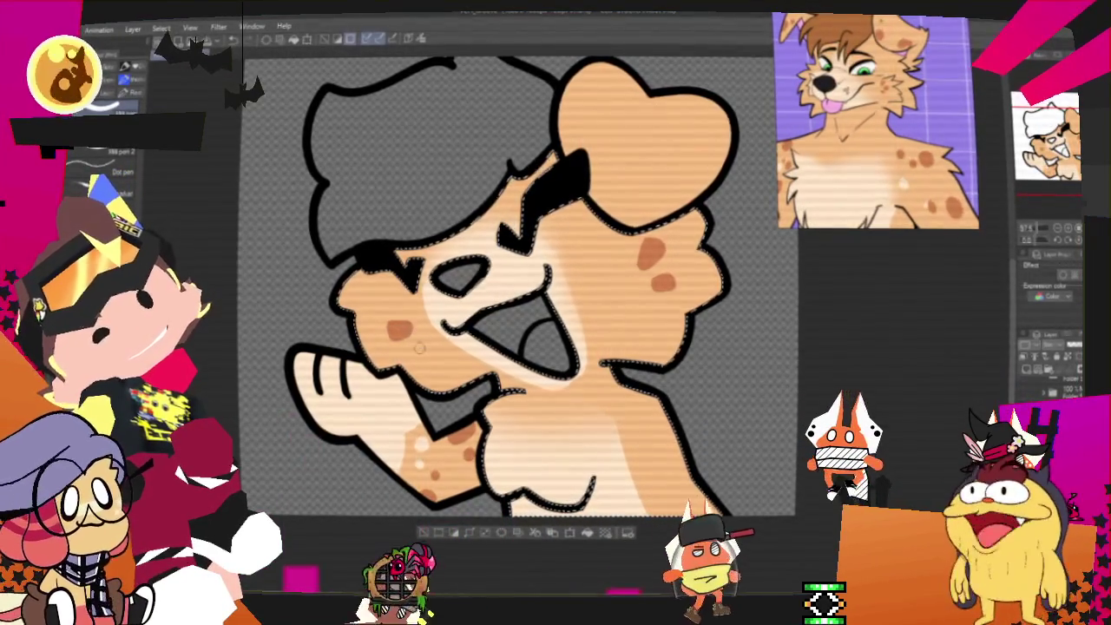
left_click(413, 347)
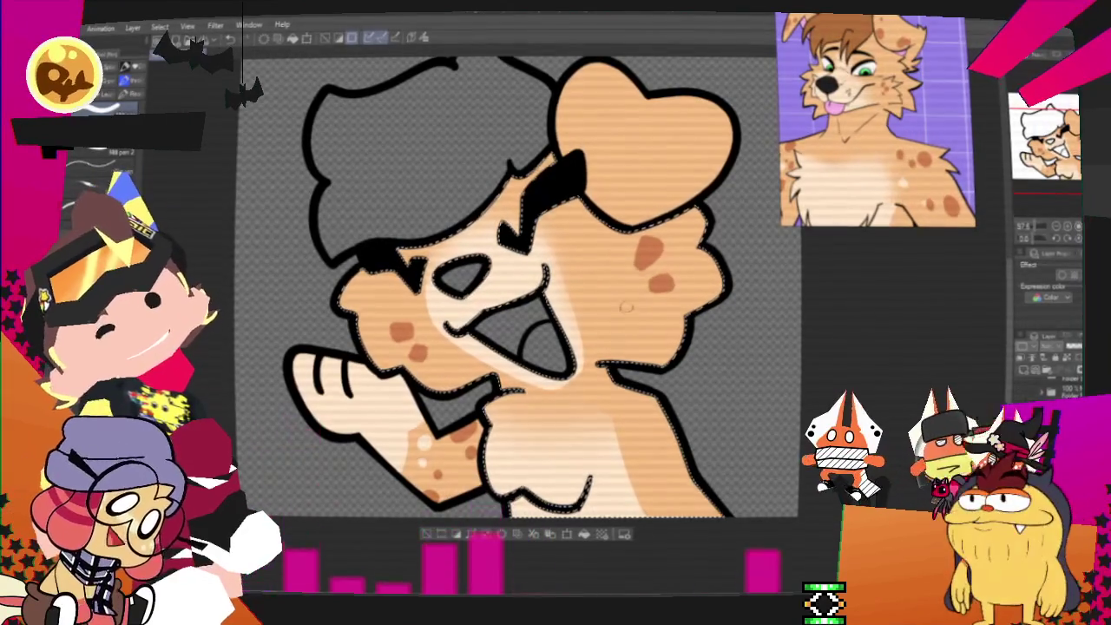
left_click(627, 297)
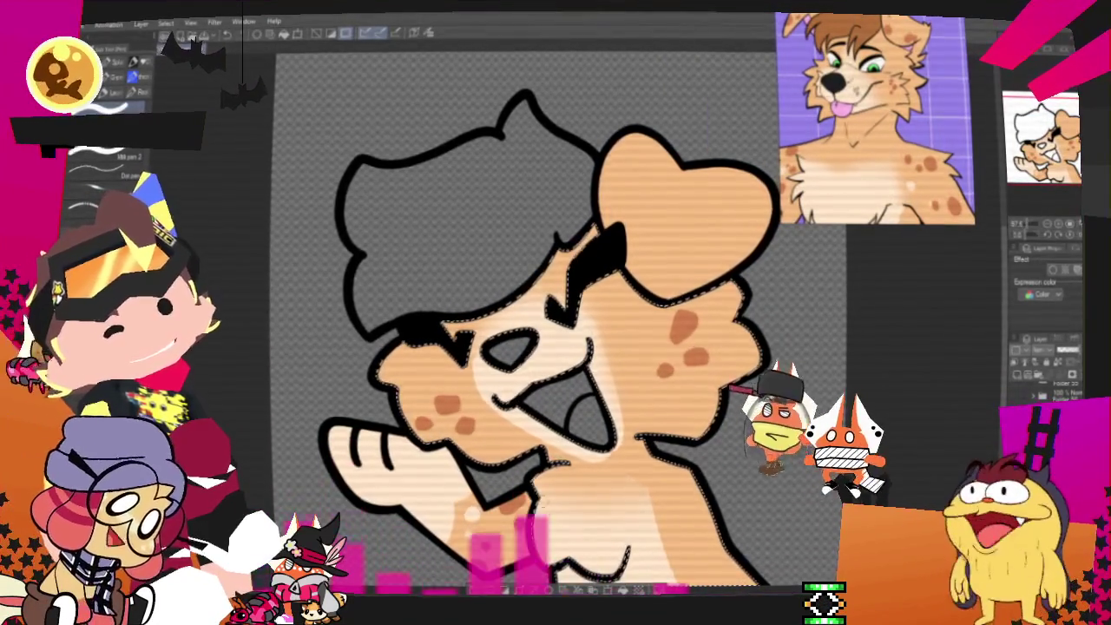
Clear the selection around the character
key("ctrl+d")
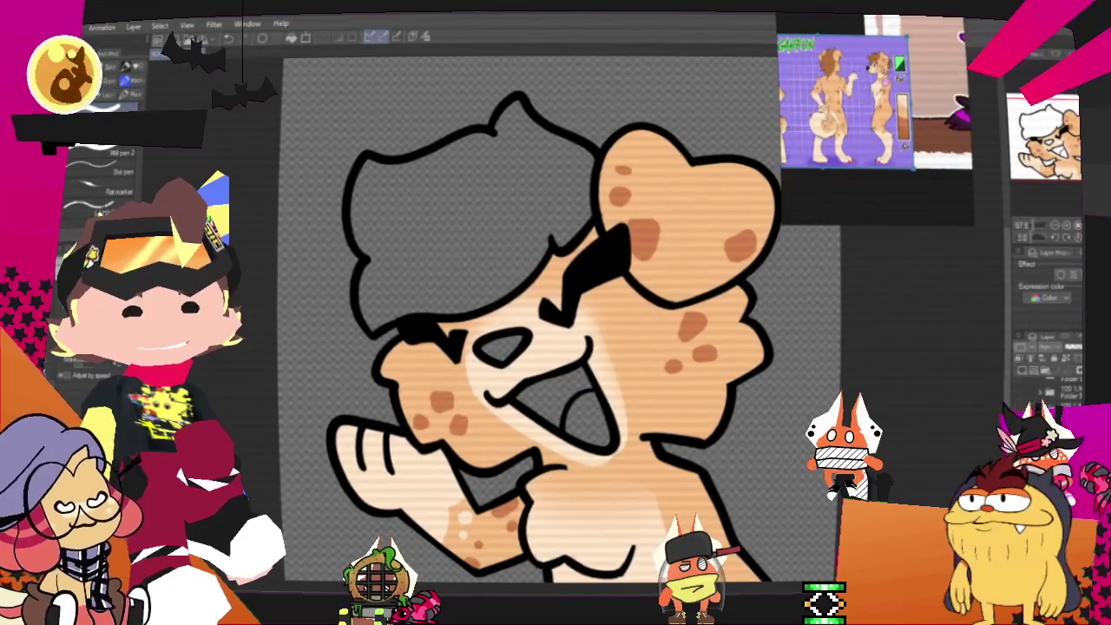
scroll(733, 147, "down", 2)
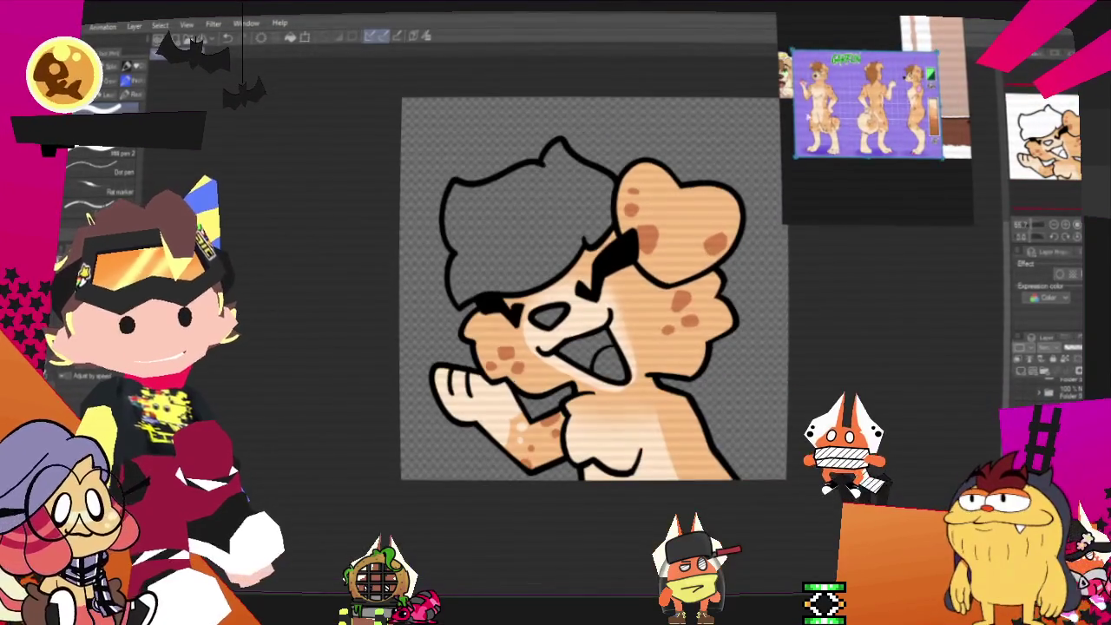
Fill the tongue light pink and the grey mouth interior dark pink
scroll(876, 122, "up", 3)
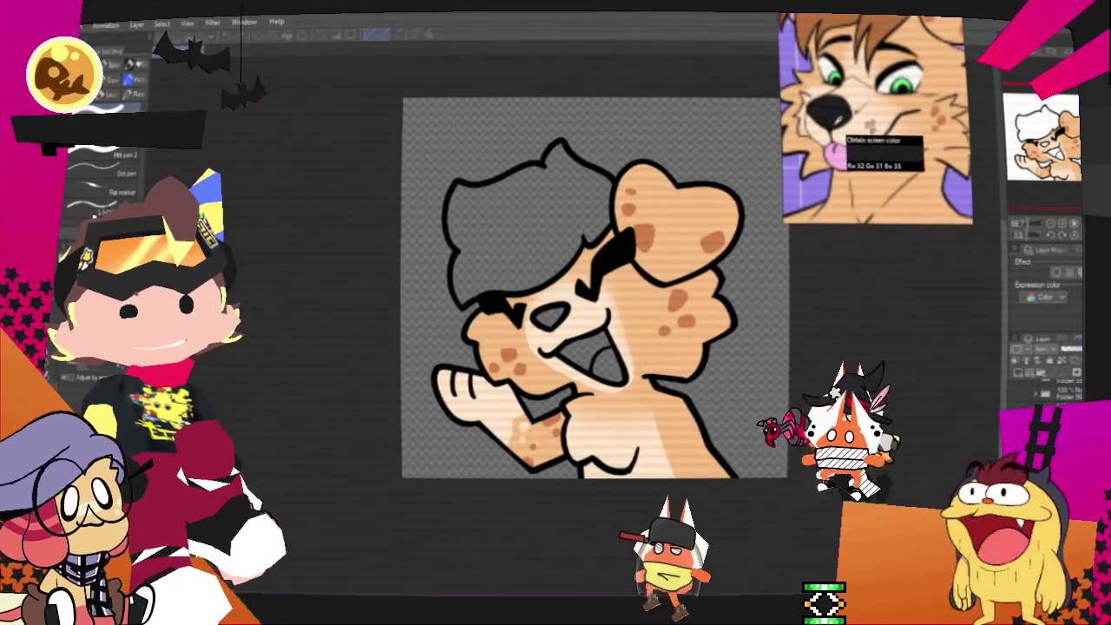
scroll(549, 347, "up", 3)
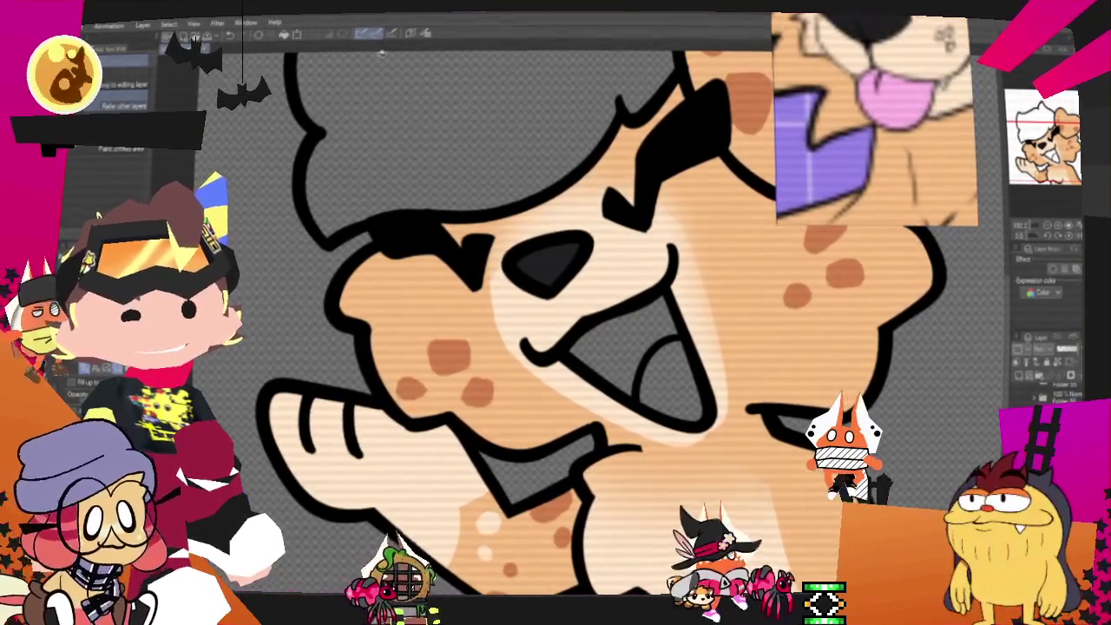
left_click(662, 371)
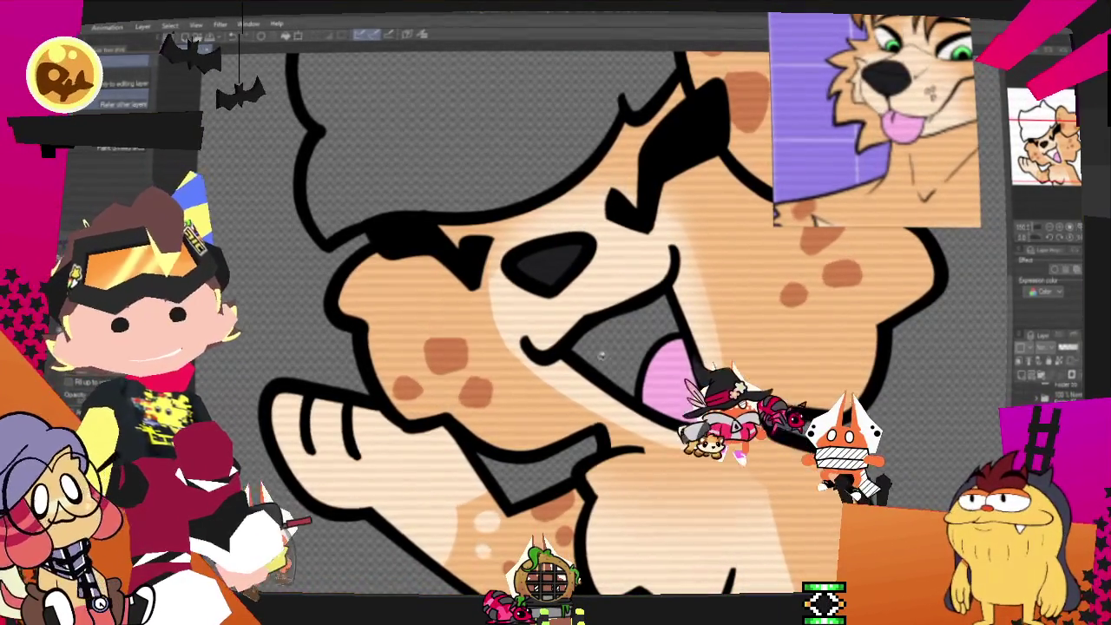
left_click(601, 354)
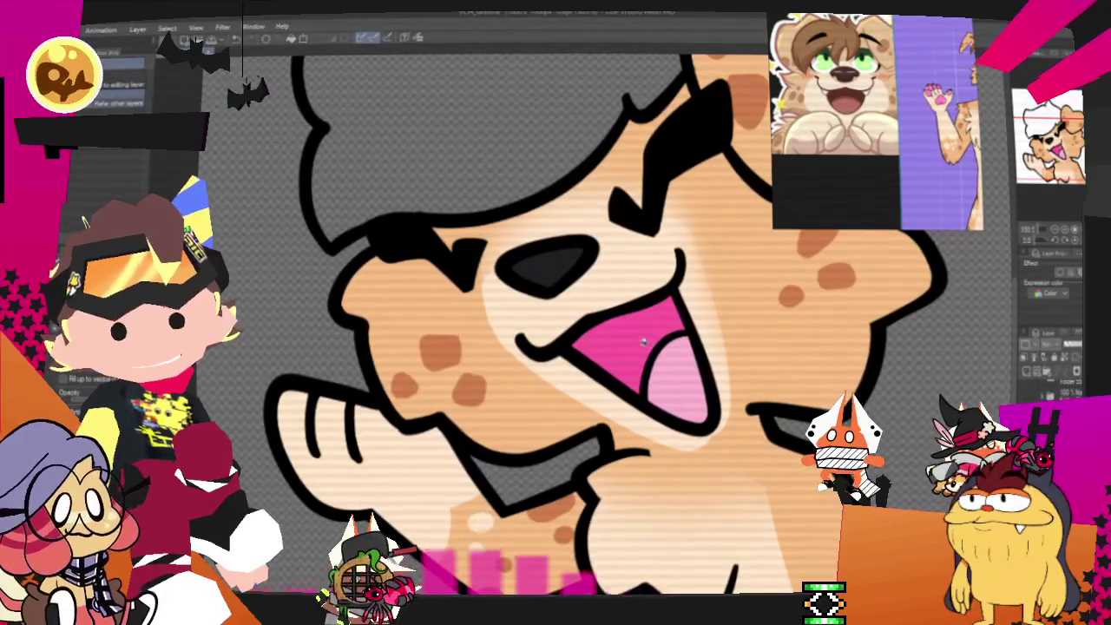
key("ctrl+minus")
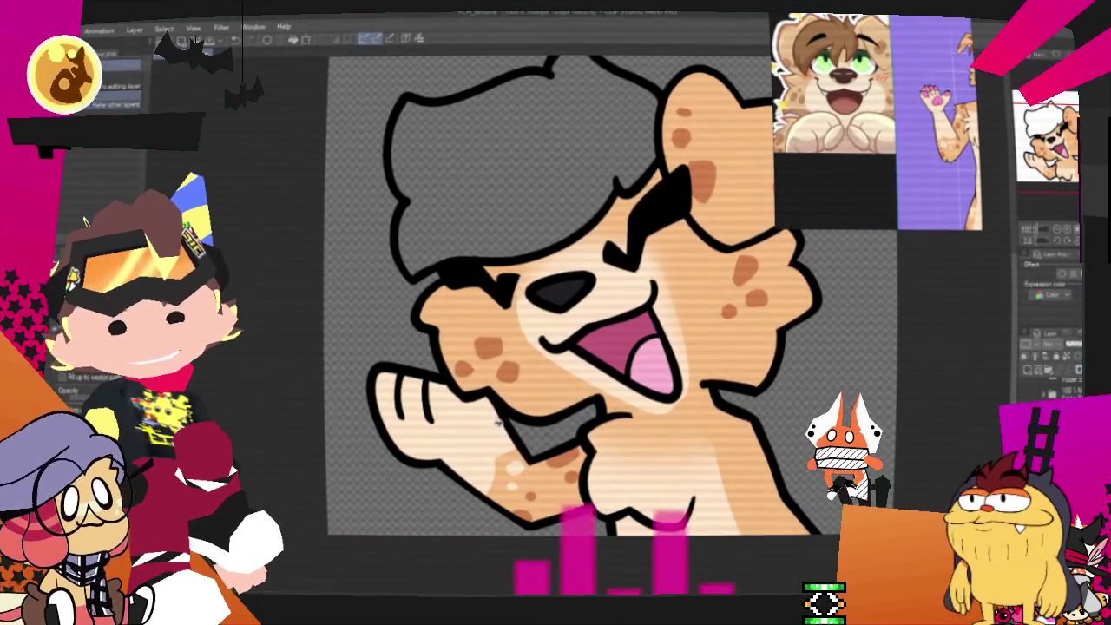
key("ctrl+plus")
key("ctrl+plus")
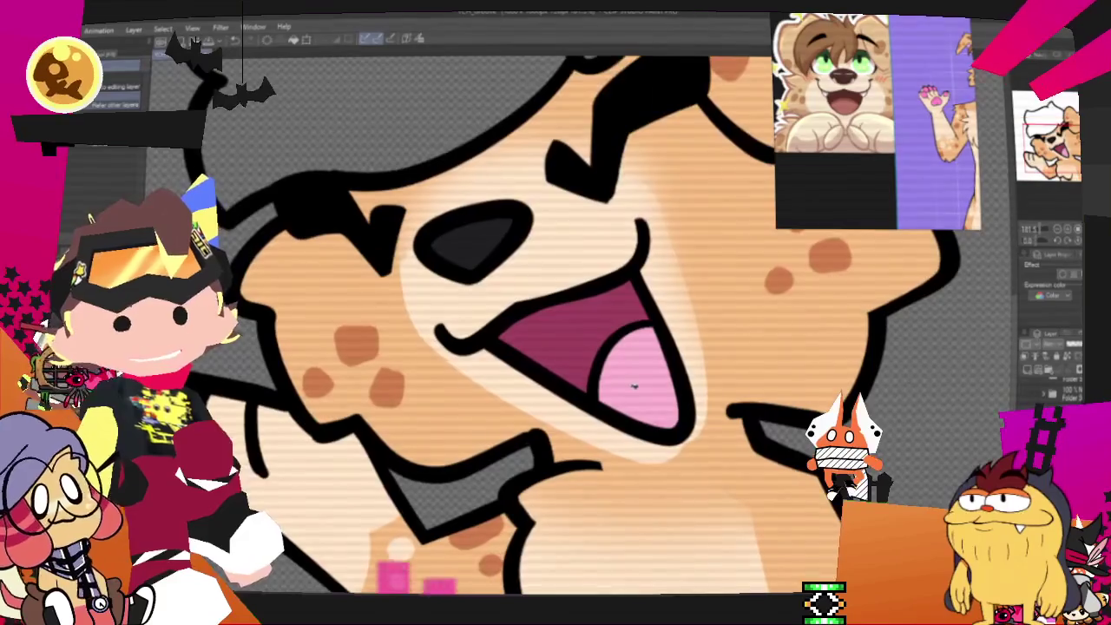
key("ctrl+minus")
key("ctrl+minus")
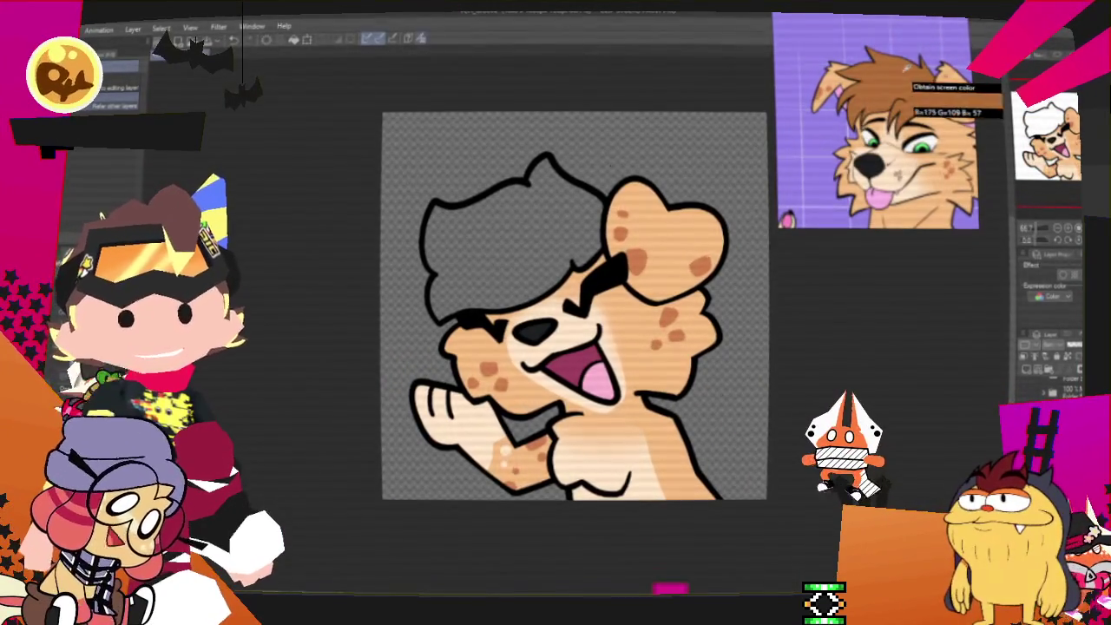
Fill the grey hair brown and paint a small orange spot on the chest
left_click(504, 288)
key("ctrl+minus")
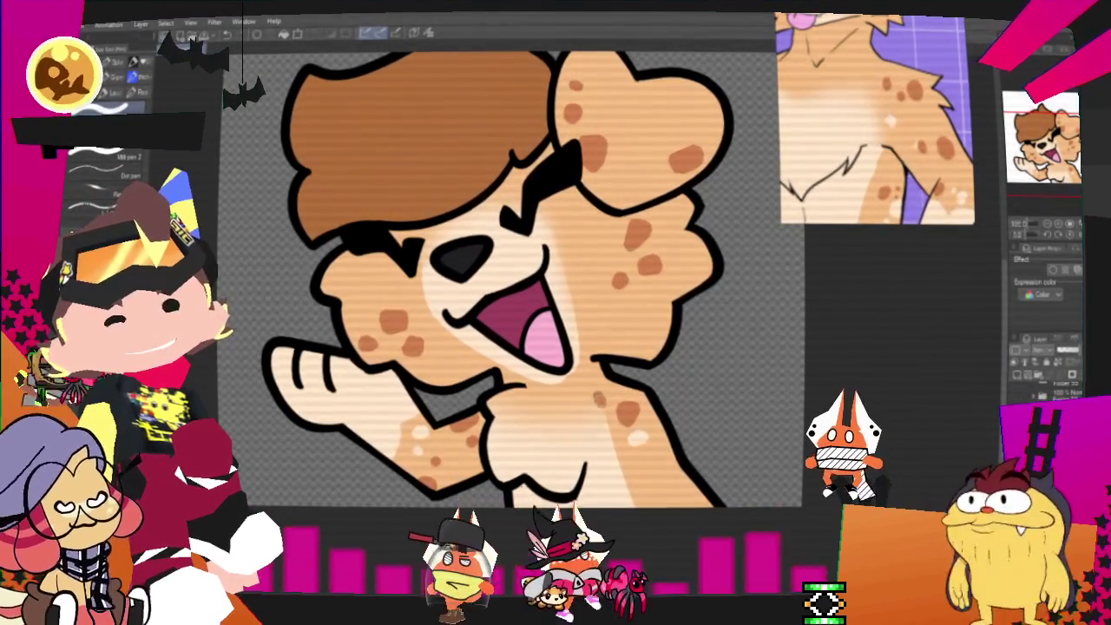
left_click_drag(602, 396, 604, 403)
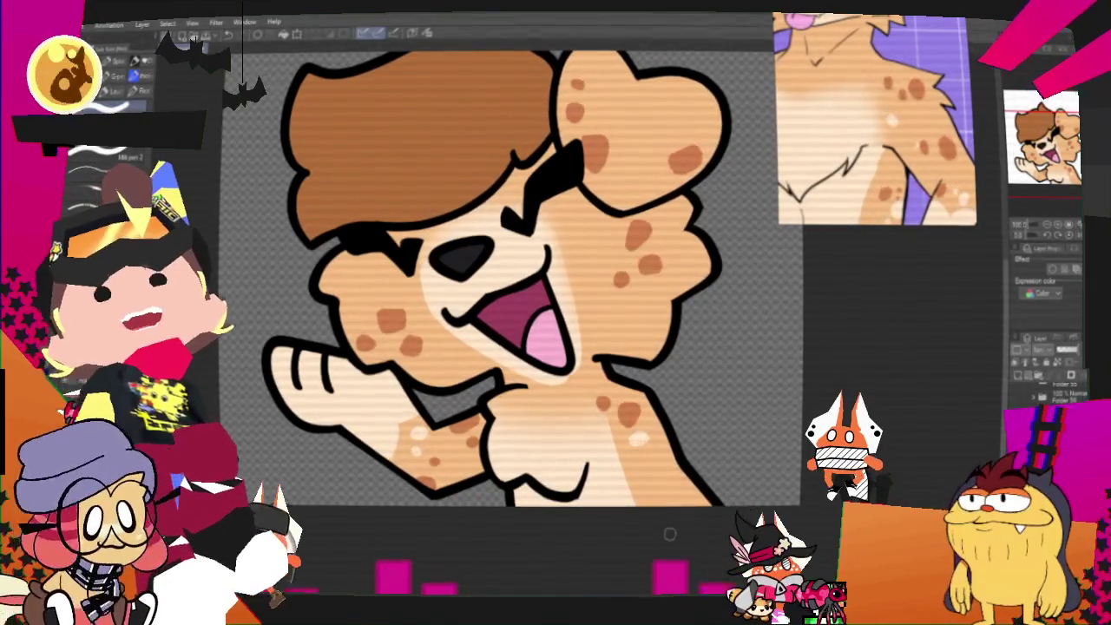
scroll(276, 518, "down", 1)
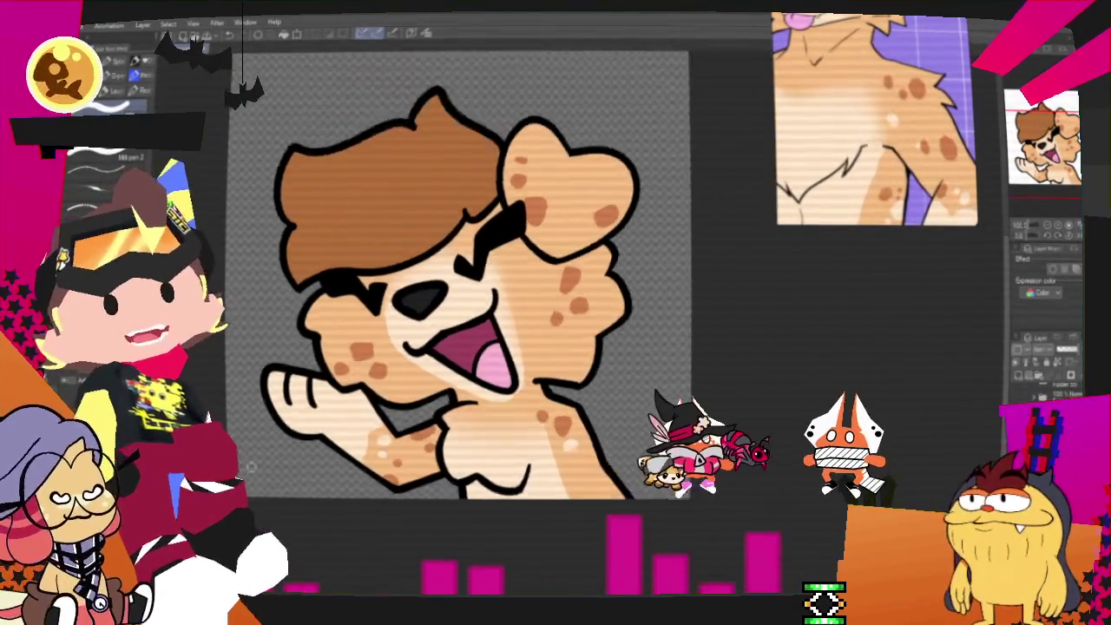
Export the finished spotted bust as a single-layer image
scroll(276, 518, "down", 2)
scroll(276, 519, "down", 2)
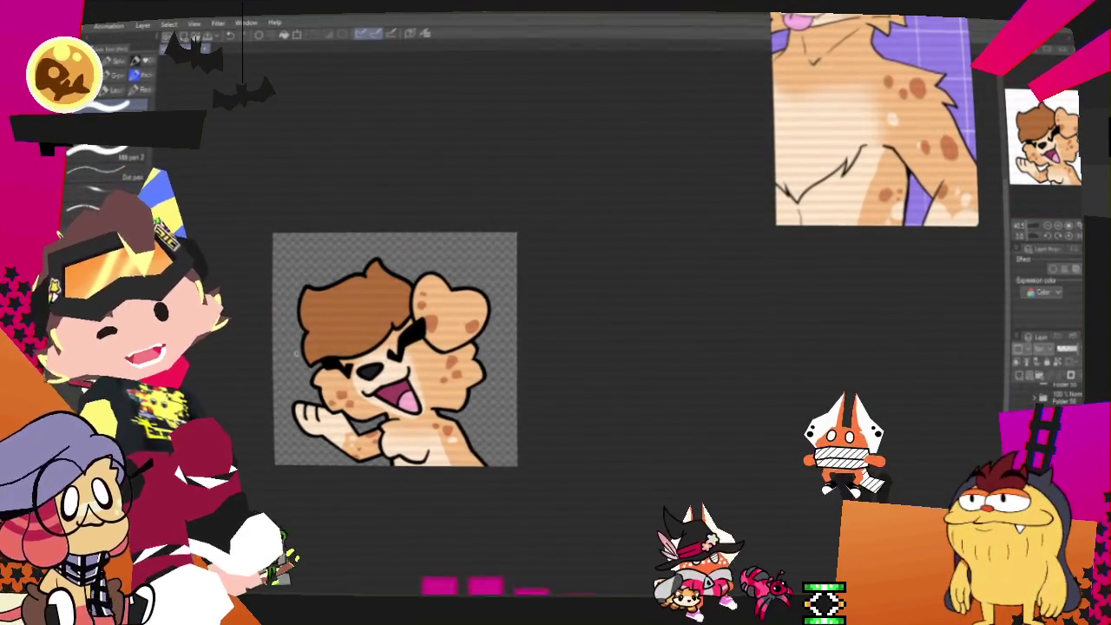
scroll(394, 349, "up", 1)
scroll(395, 349, "down", 1)
scroll(395, 349, "up", 1)
scroll(395, 349, "up", 1)
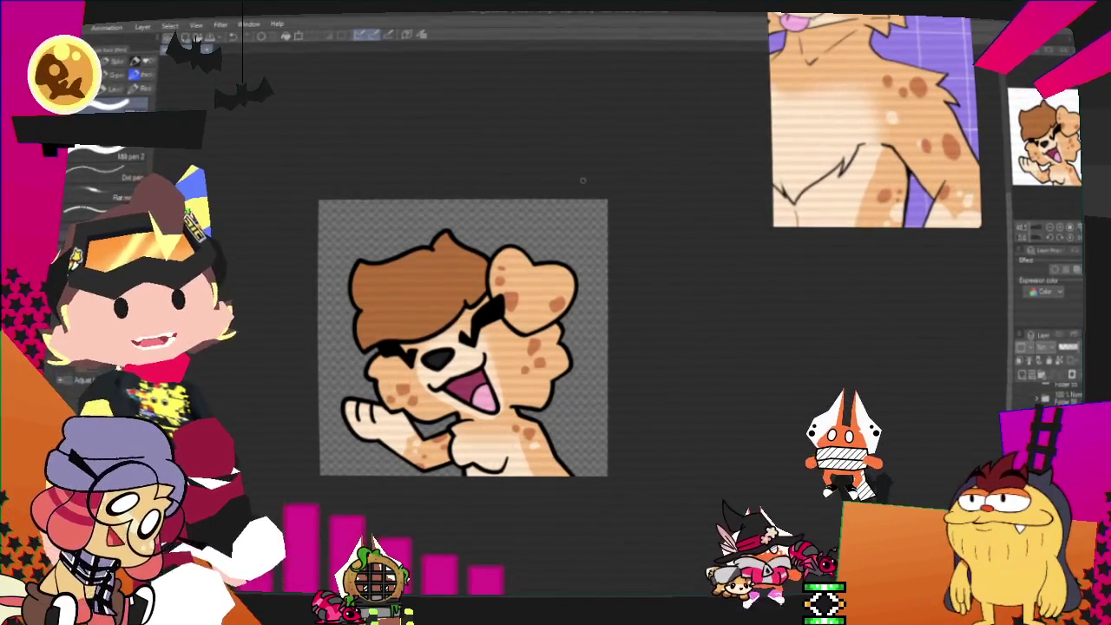
scroll(335, 418, "up", 1)
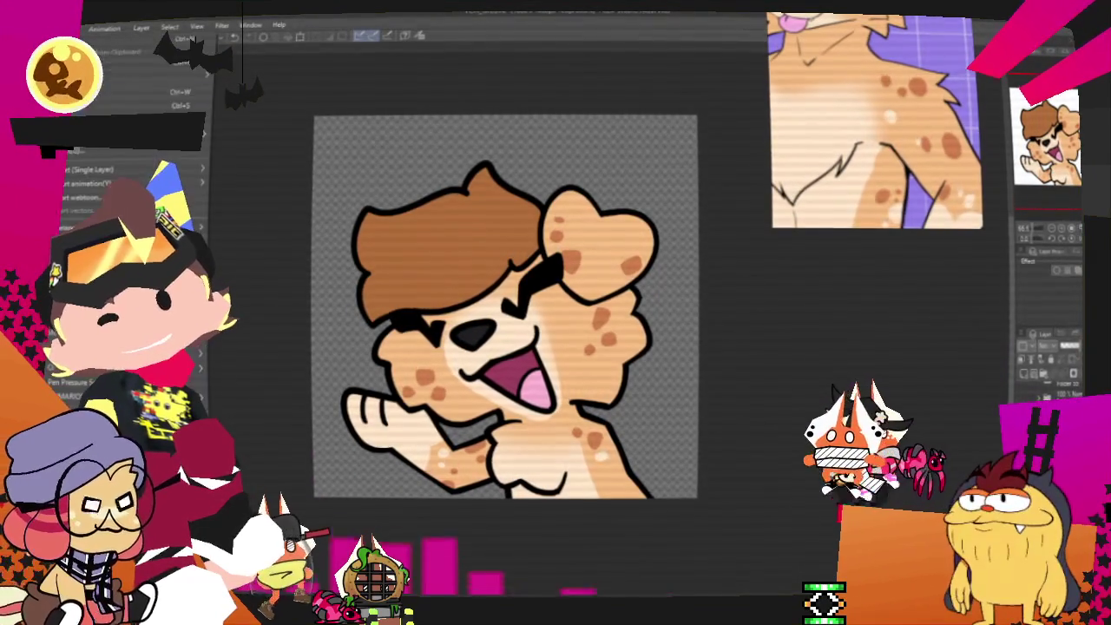
right_click(222, 161)
left_click(263, 205)
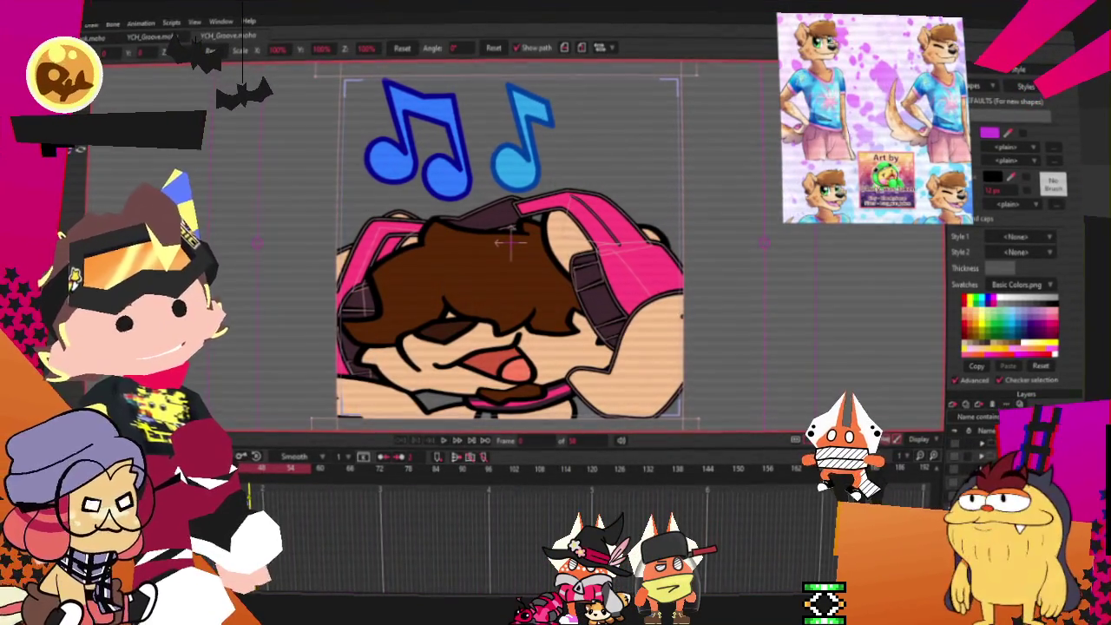
Select the Groove template's character image layer in the Layers panel
left_click(968, 416)
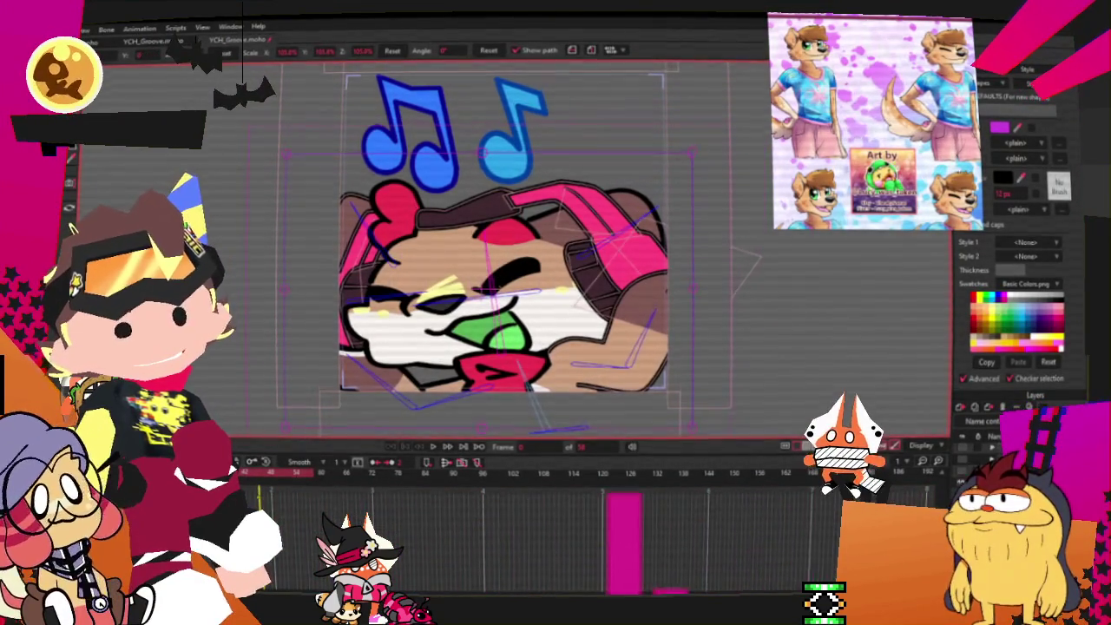
Set the character image layer's source to the new spotted cat-dog bust from 2025 > YCH_Groove > Groovers
double_click(998, 438)
left_click(683, 145)
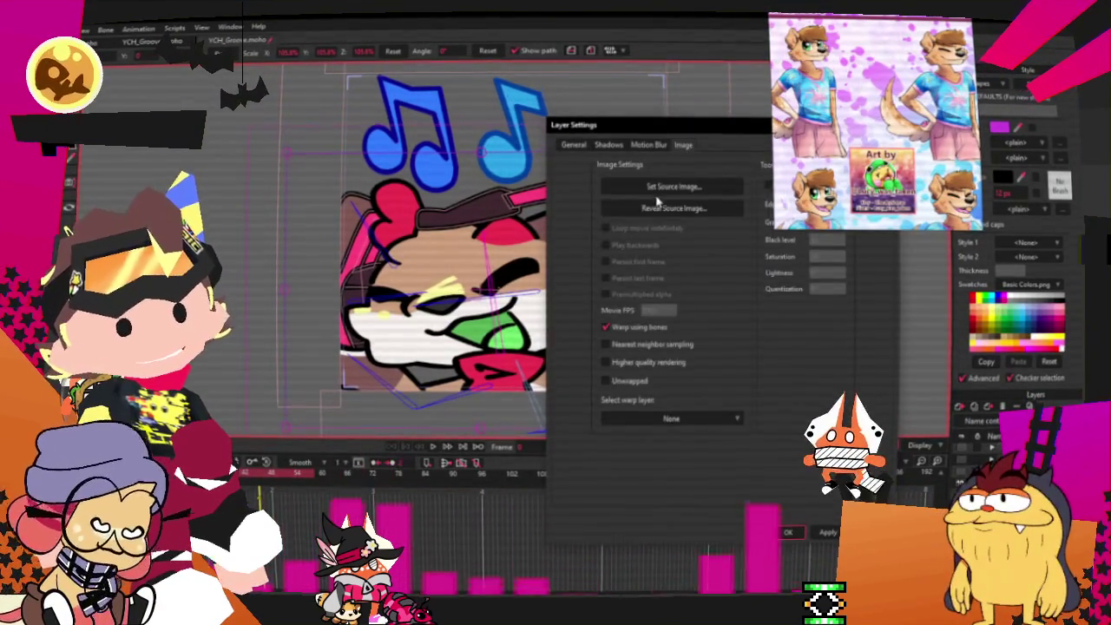
left_click(661, 187)
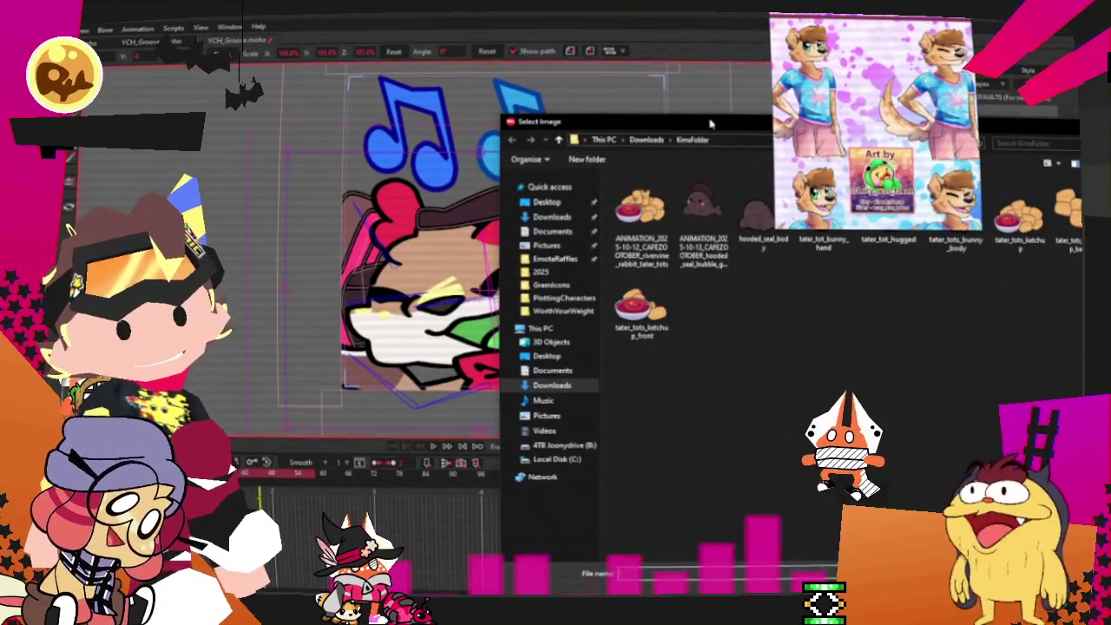
left_click(539, 271)
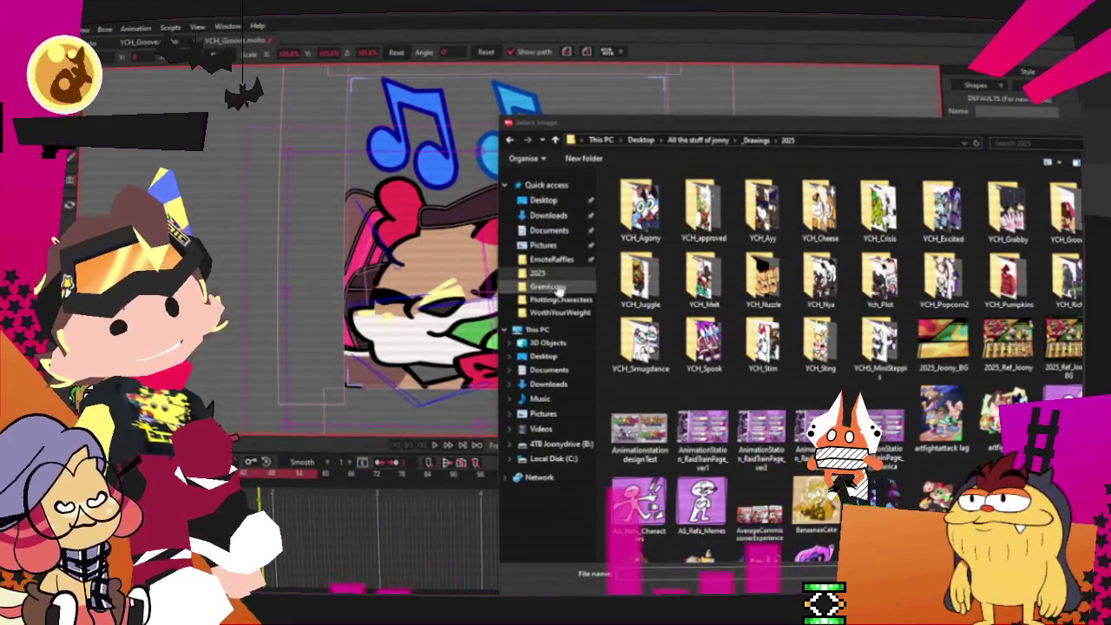
left_click(556, 300)
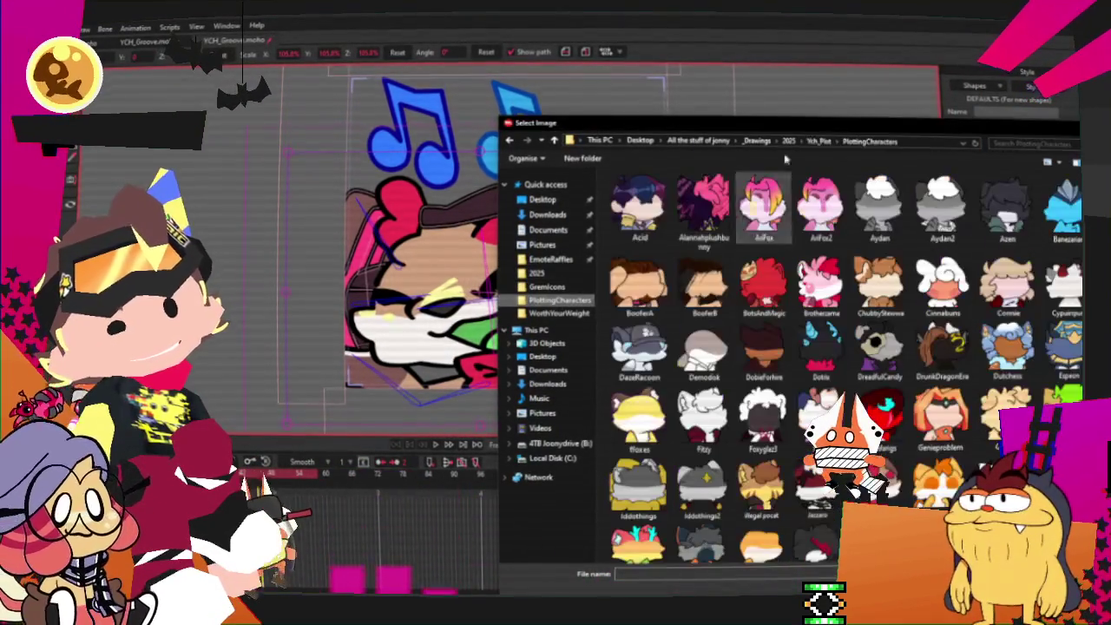
left_click(816, 141)
left_click(787, 142)
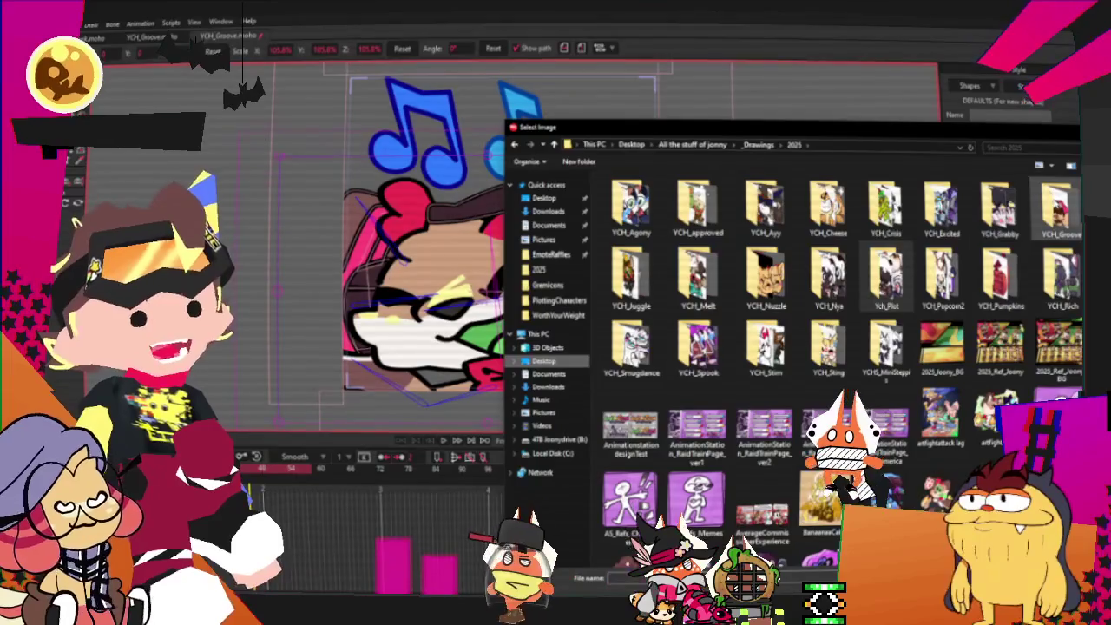
double_click(1055, 209)
double_click(631, 208)
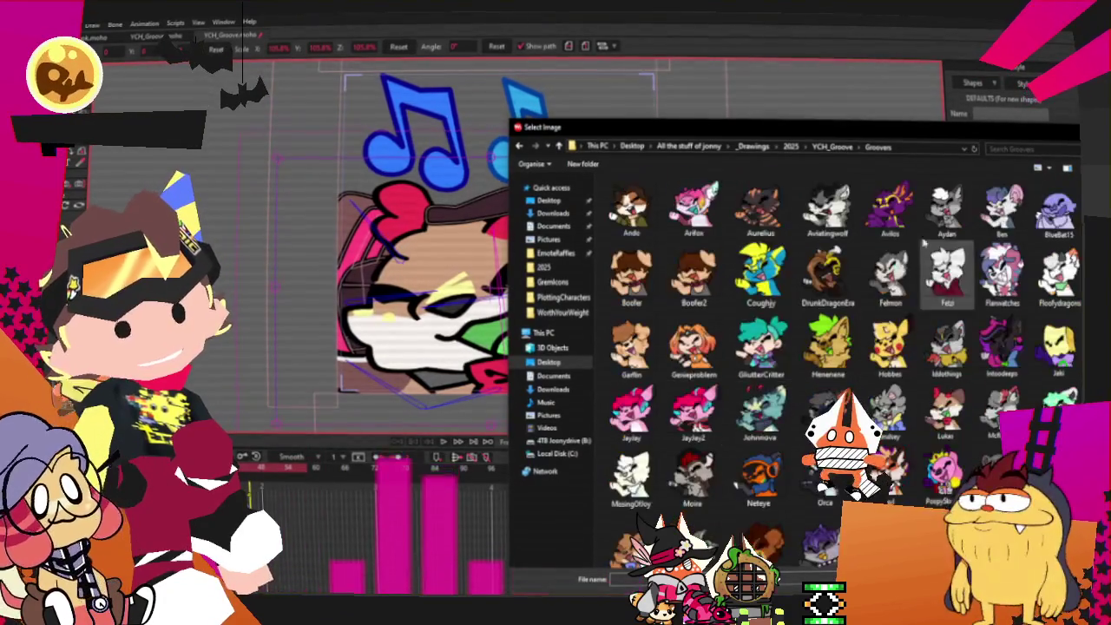
scroll(998, 421, "down", 3)
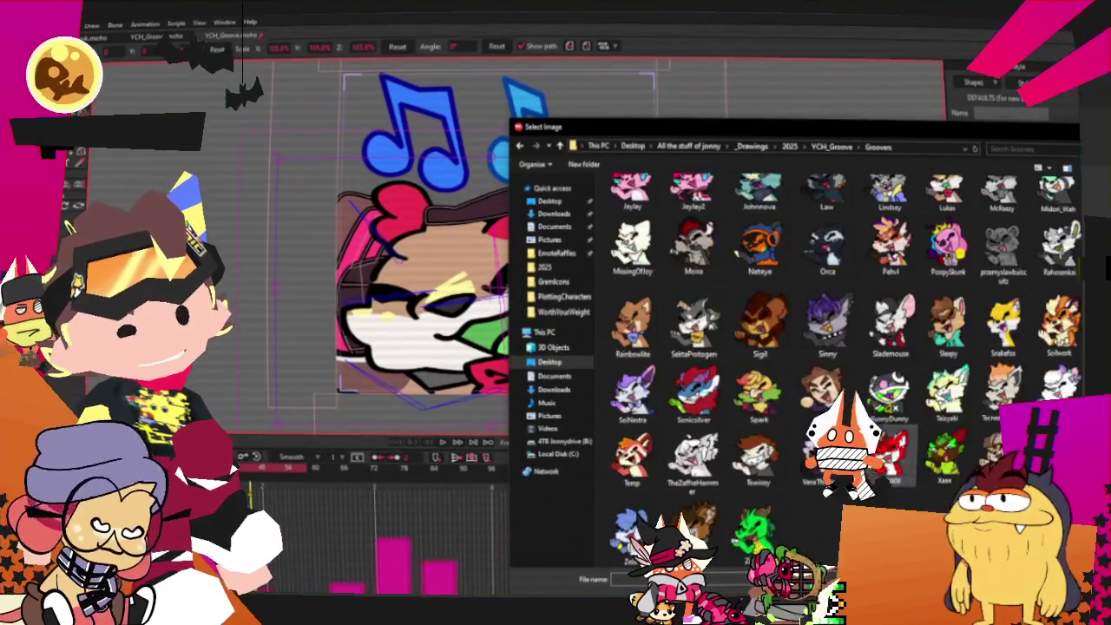
scroll(732, 414, "up", 3)
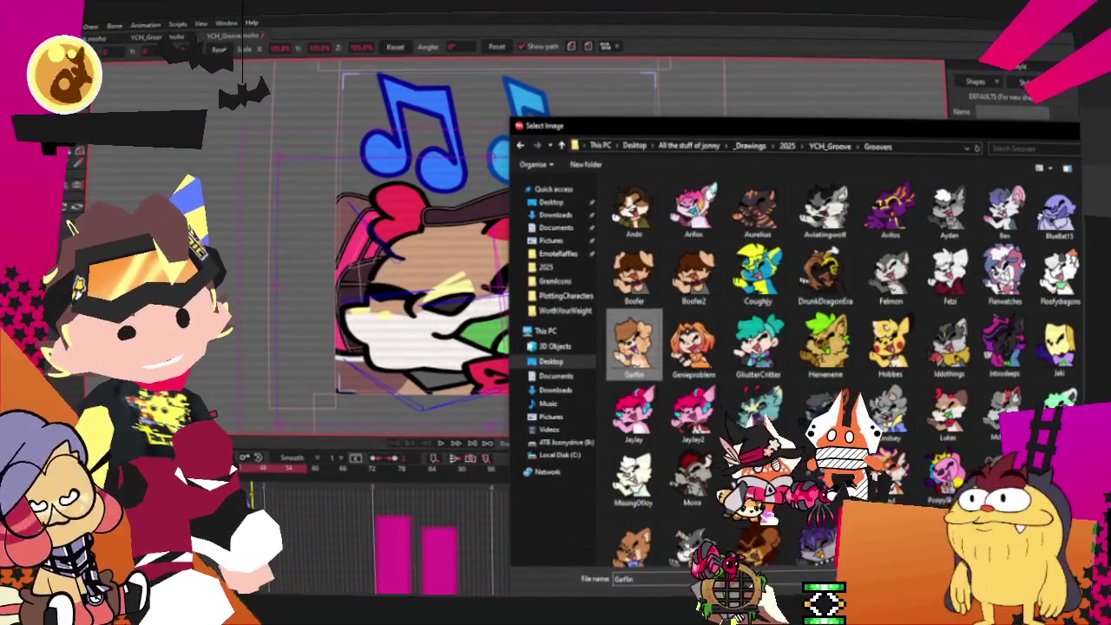
double_click(634, 413)
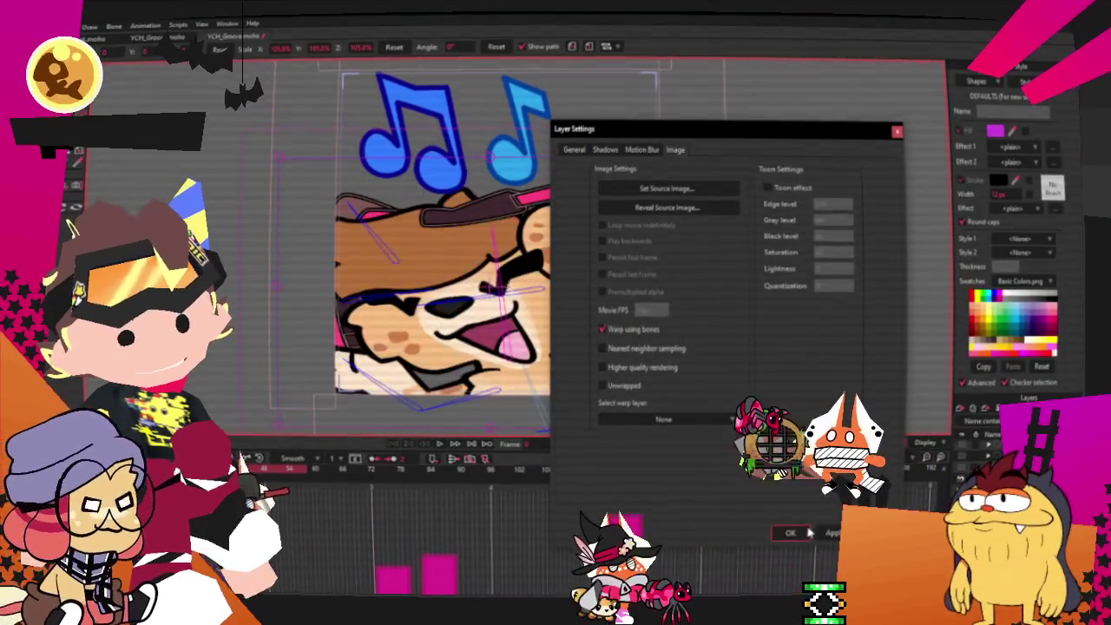
left_click(792, 533)
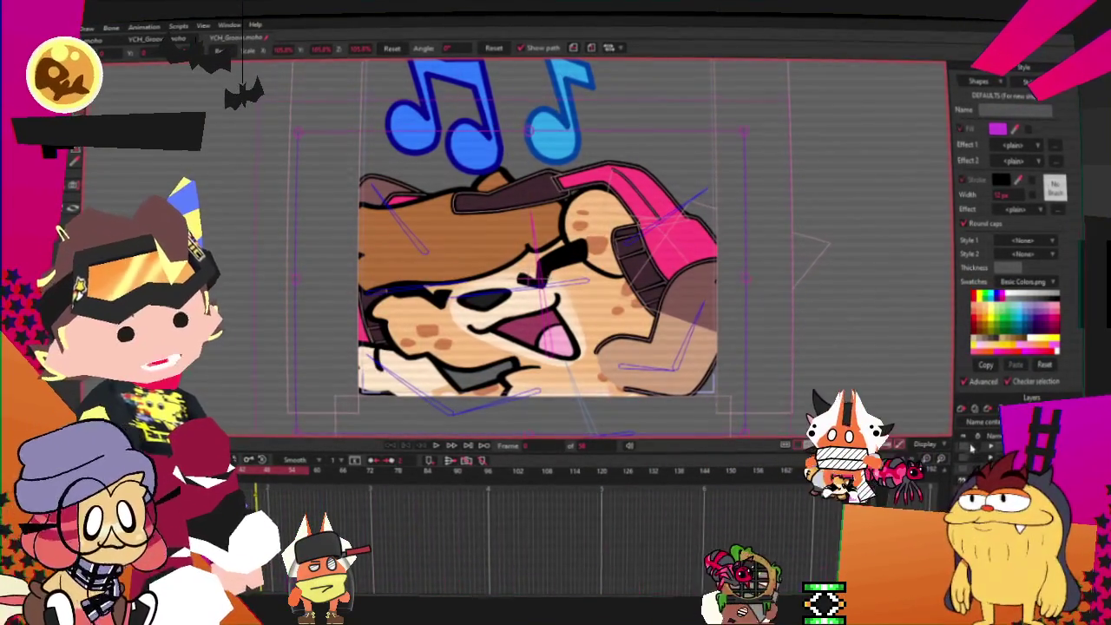
Raise the top points of the hat brim and pink headphone band higher on the hair
left_click(972, 448)
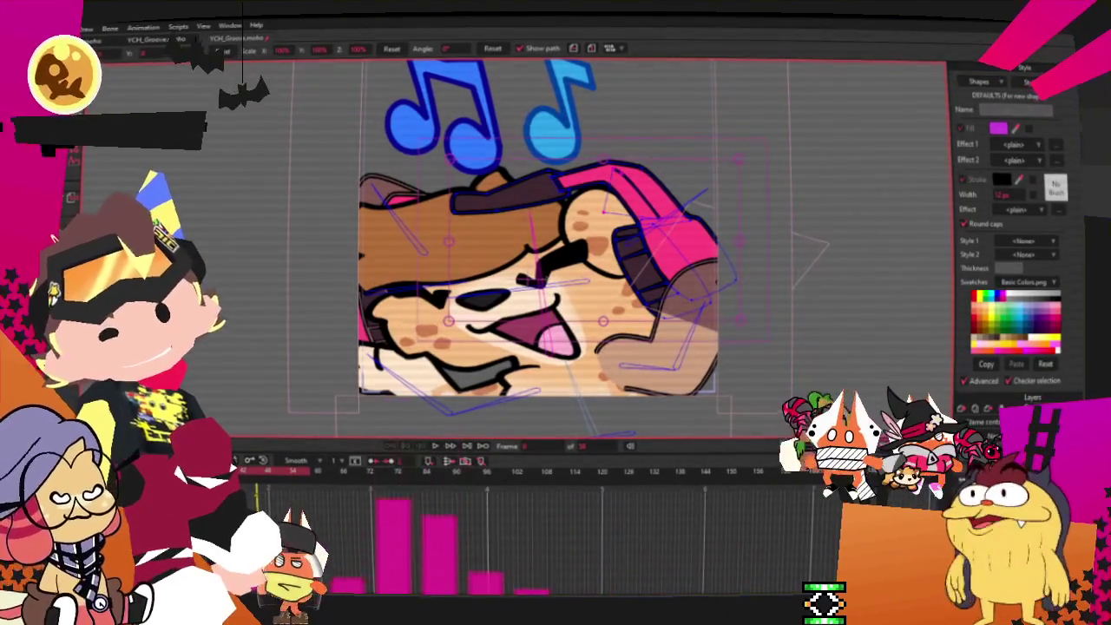
key("g")
scroll(500, 189, "up", 2)
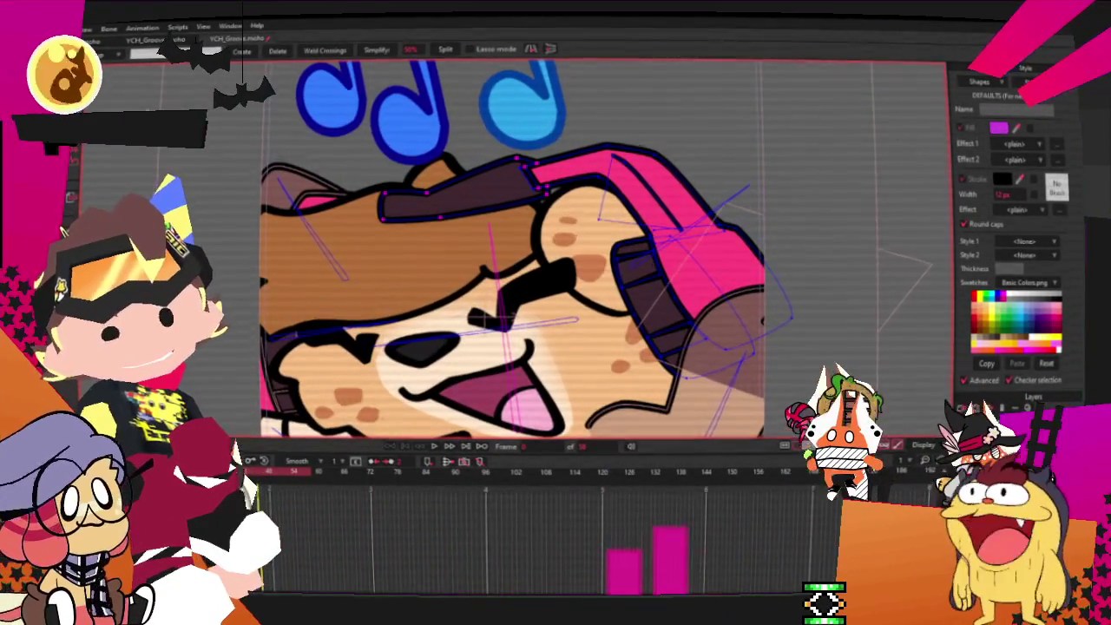
left_click_drag(328, 100, 570, 225)
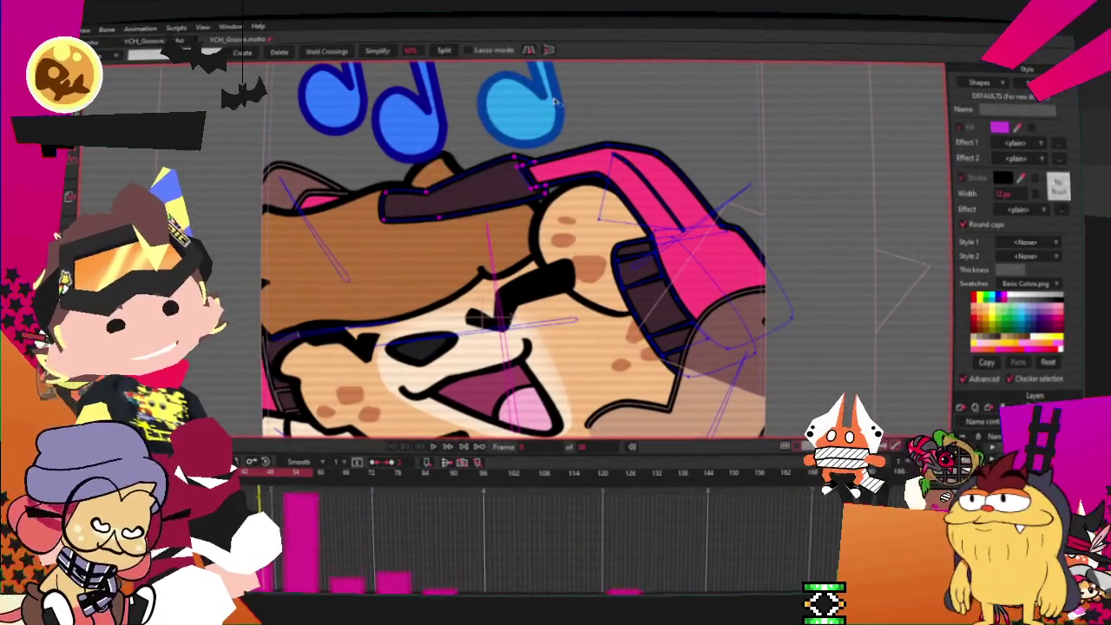
left_click_drag(552, 97, 677, 189)
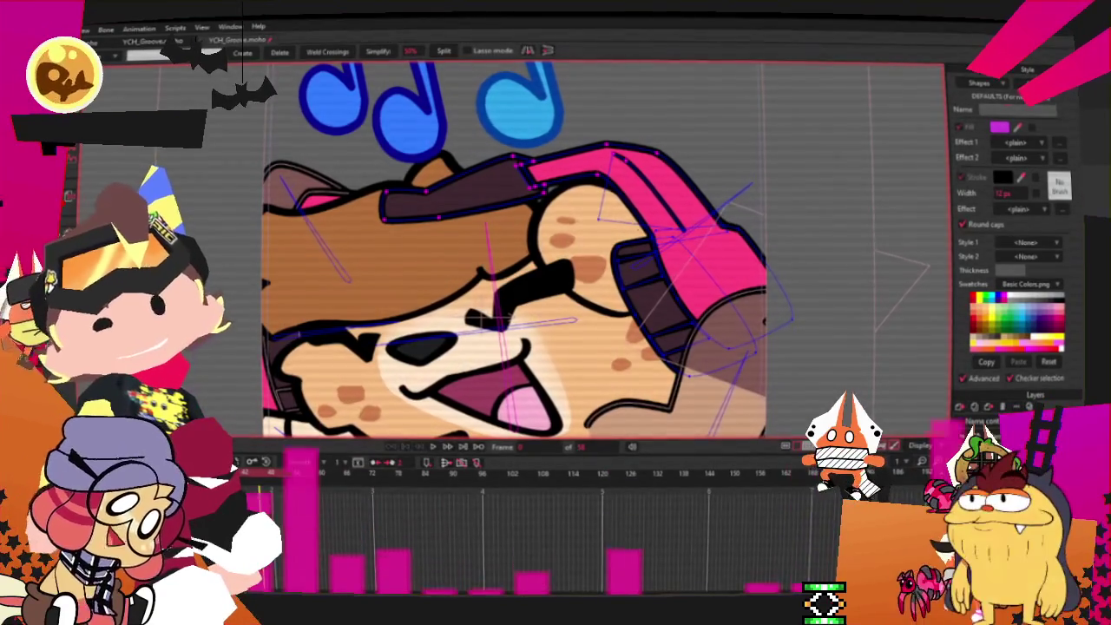
key("t")
left_click_drag(532, 196, 531, 165)
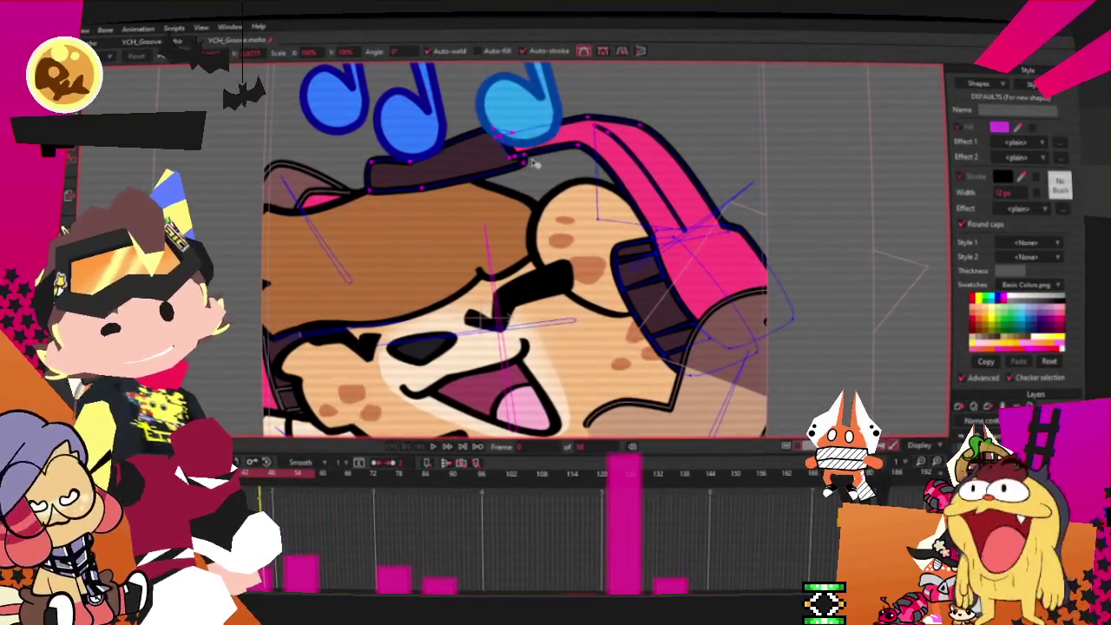
Adjust the left end of the hat brim, then select the Headphones colour style
left_click(321, 313)
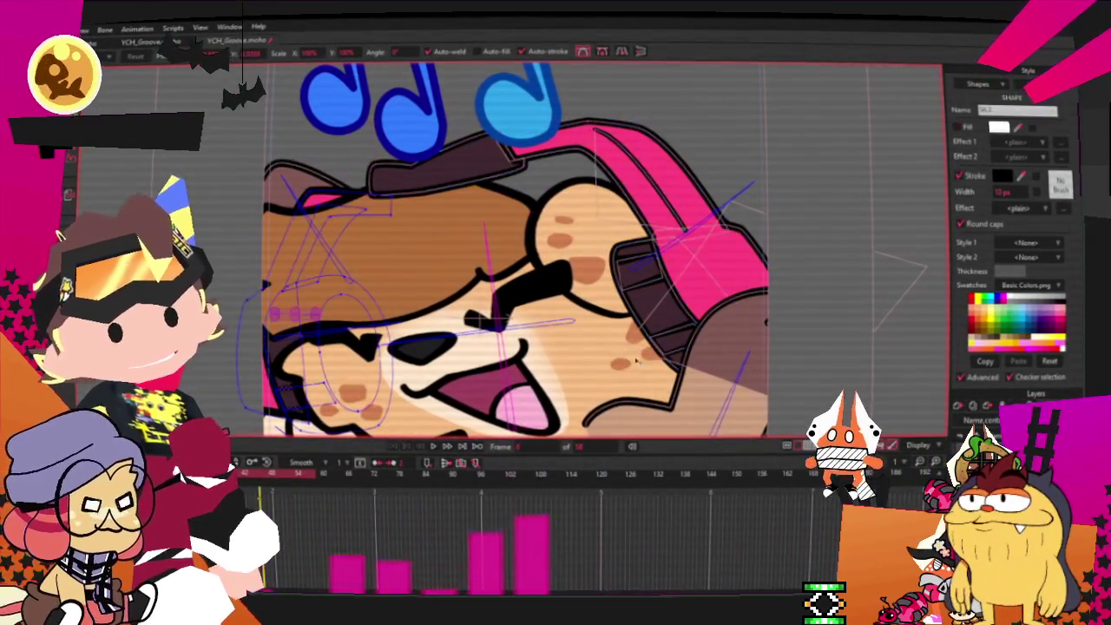
left_click_drag(316, 188, 354, 198)
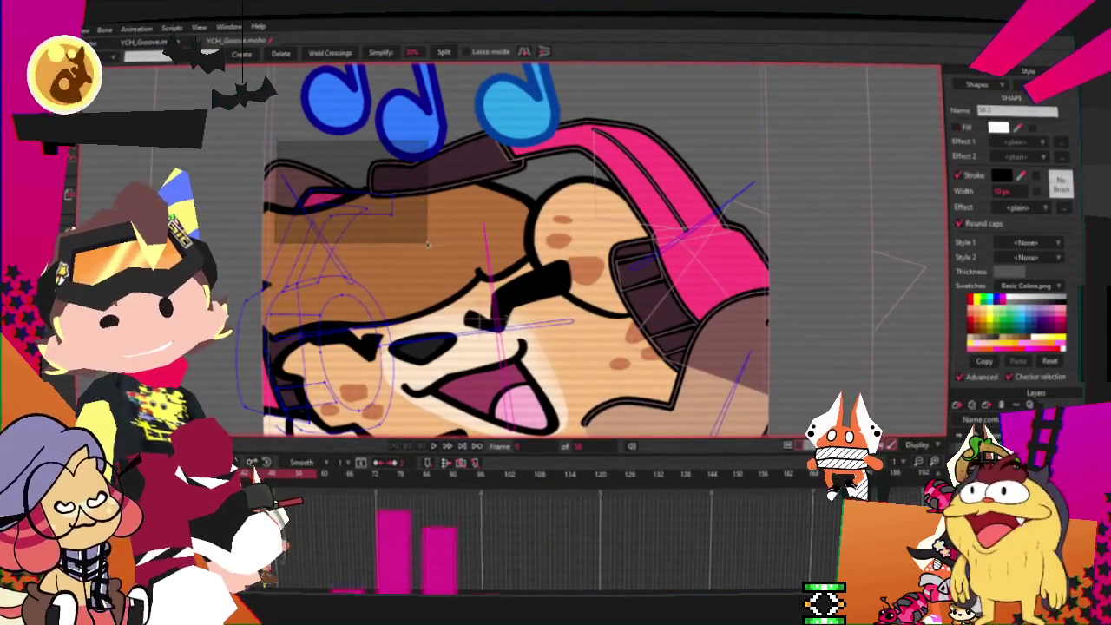
key("t")
scroll(354, 198, "up", 1)
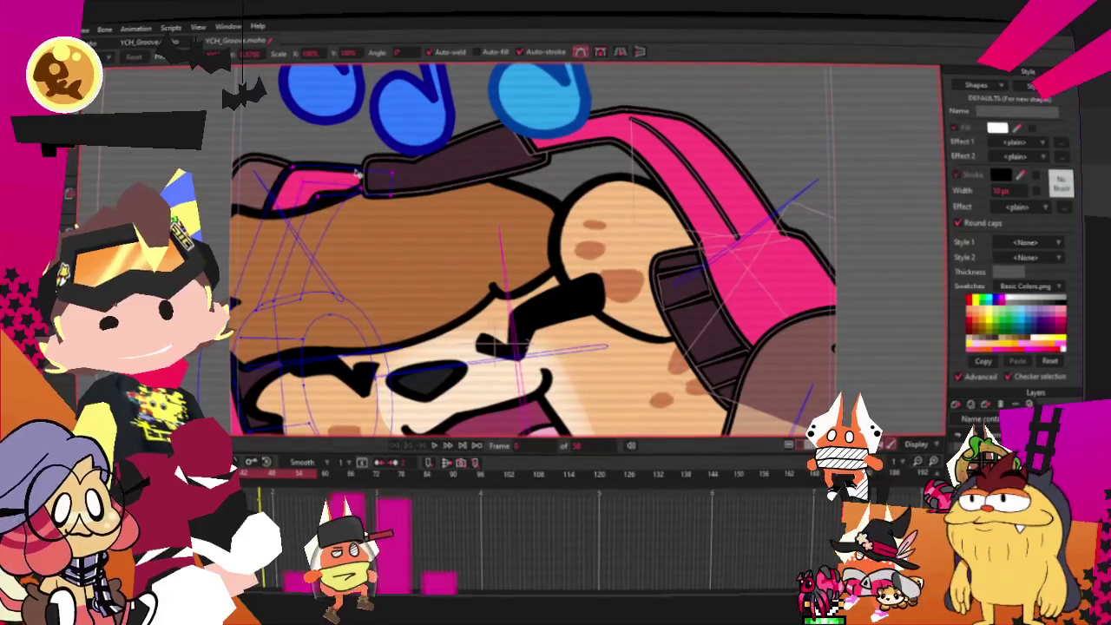
key("g")
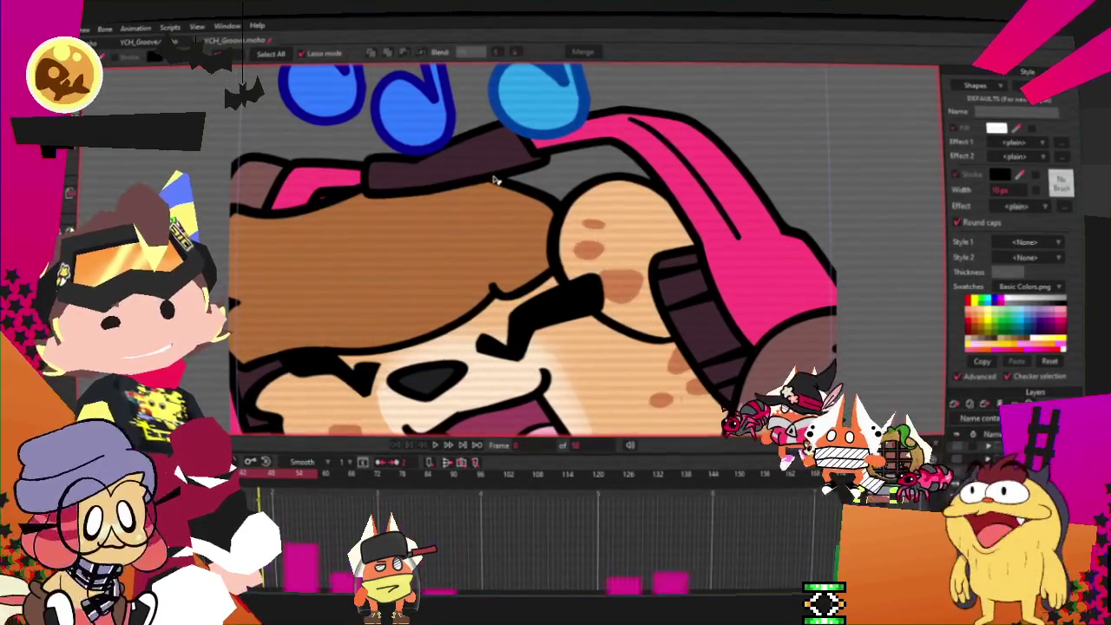
scroll(631, 131, "down", 1)
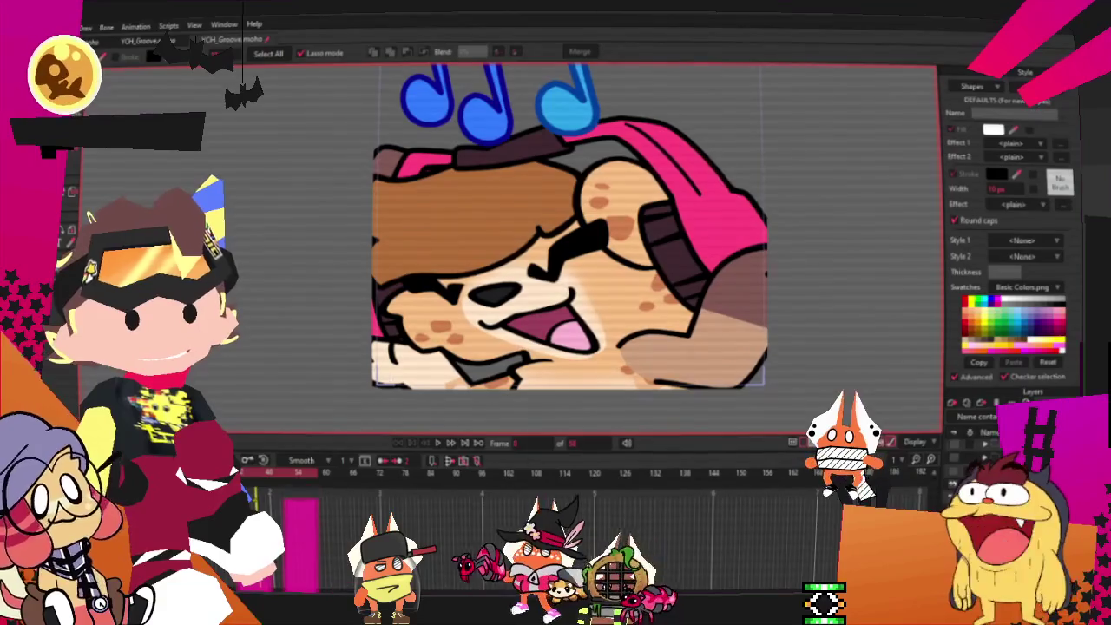
left_click(1051, 87)
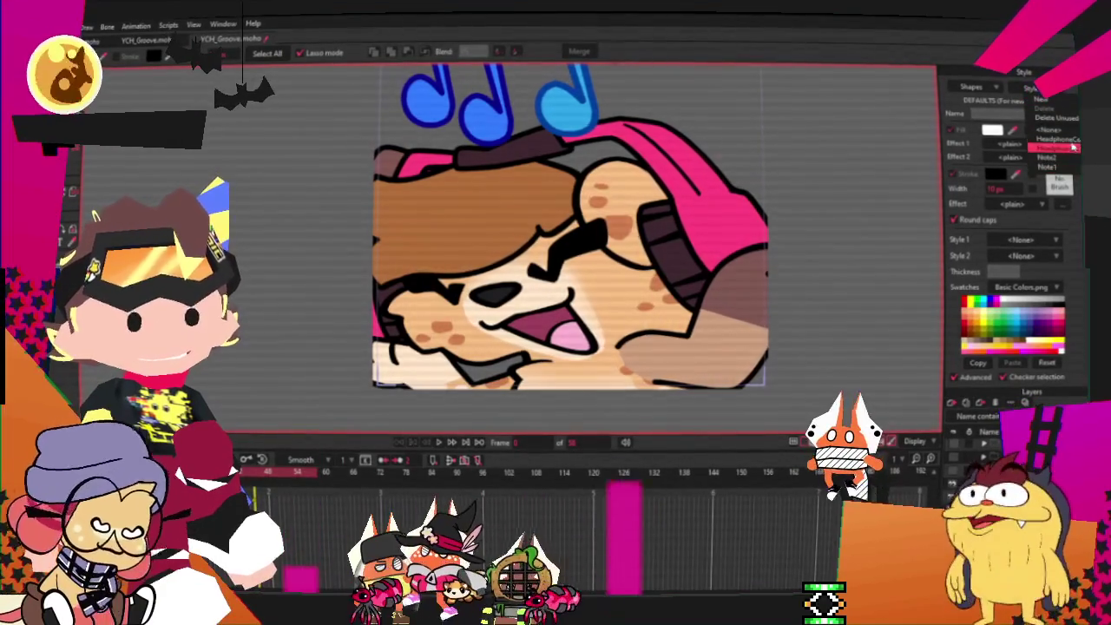
left_click(1075, 168)
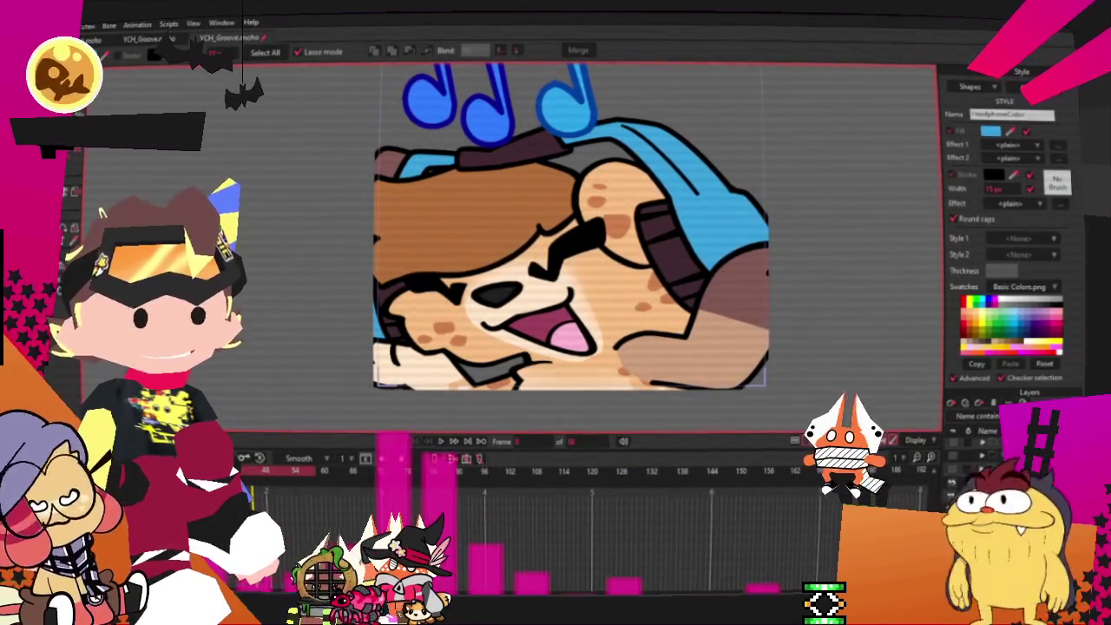
Set the Headphones style fill to light blue and the Headphones2 style fill to pink
left_click(991, 134)
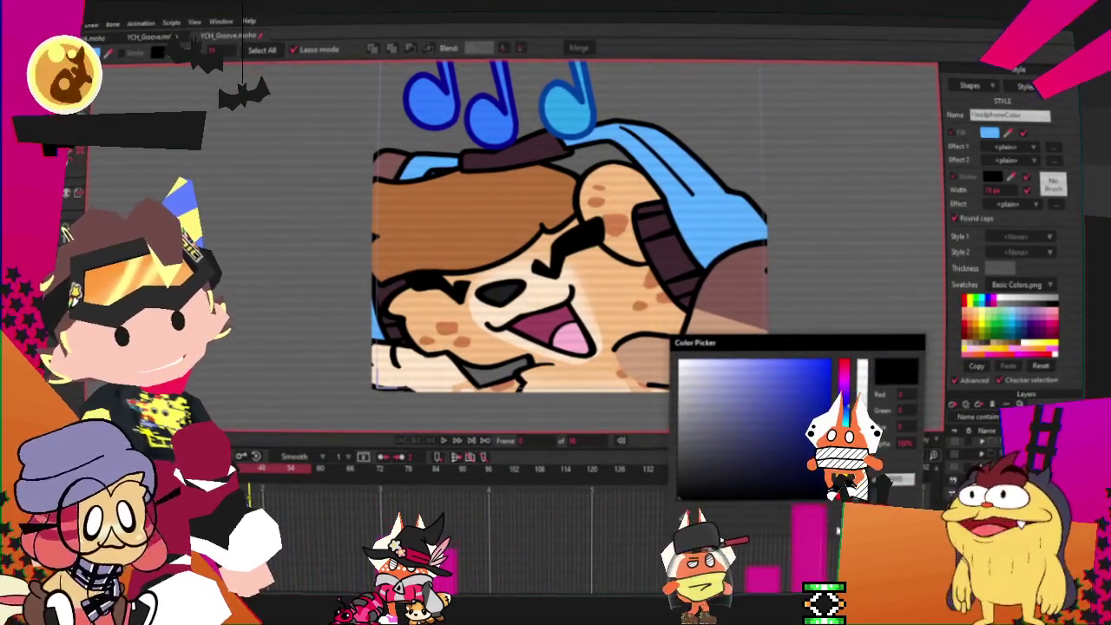
left_click(893, 478)
left_click(1046, 97)
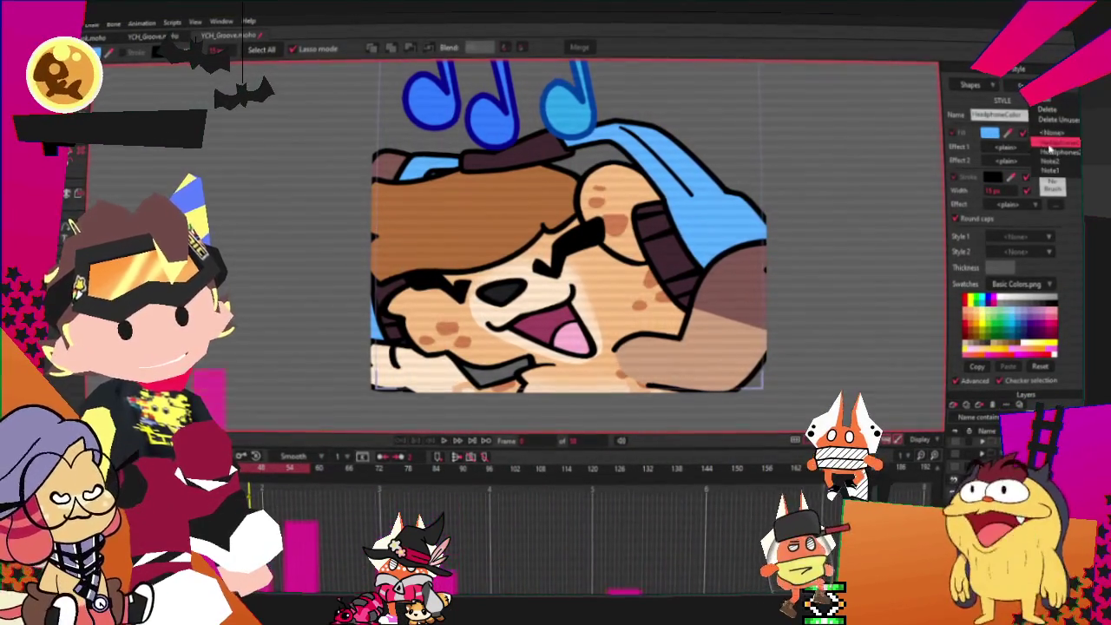
left_click(1048, 149)
left_click(989, 132)
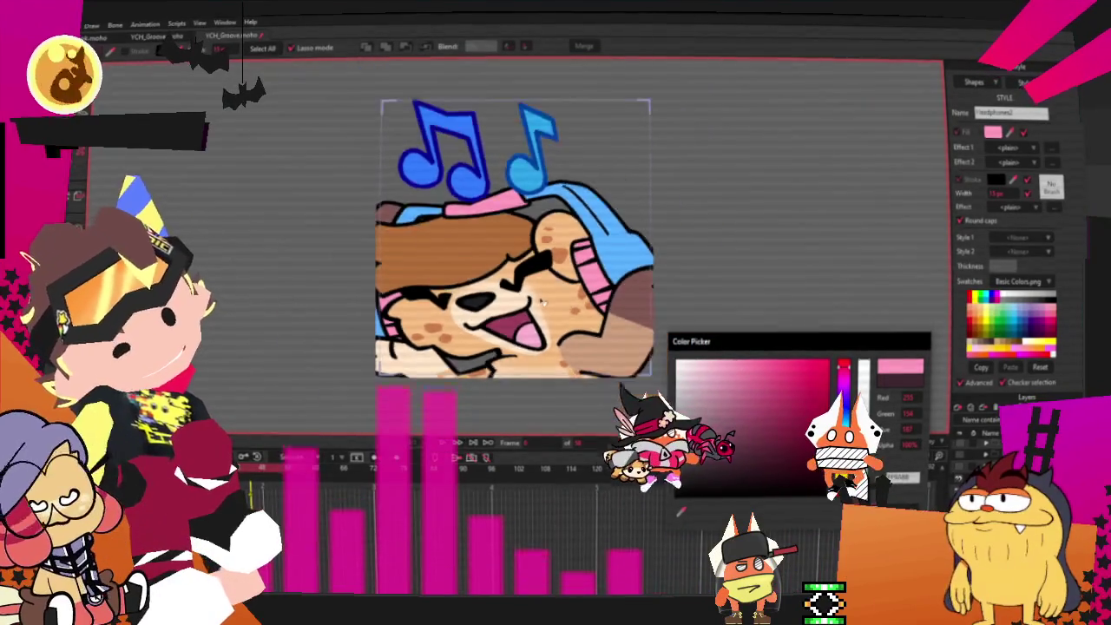
scroll(545, 302, "up", 3)
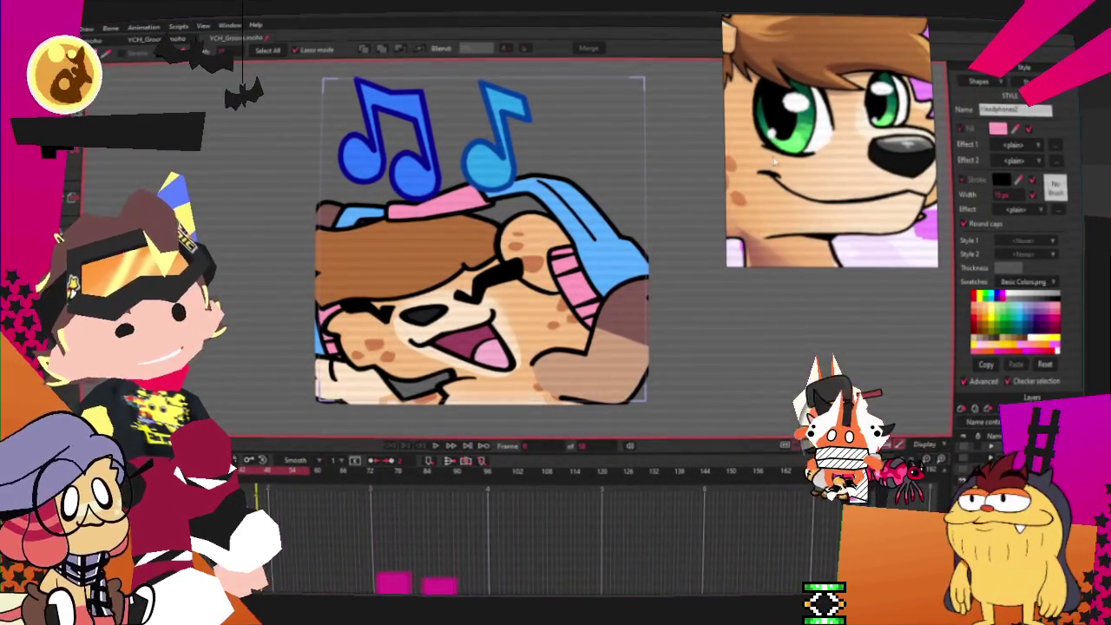
Make the right note green with a green outline and the left note pink with a dark pink outline
left_click(1026, 87)
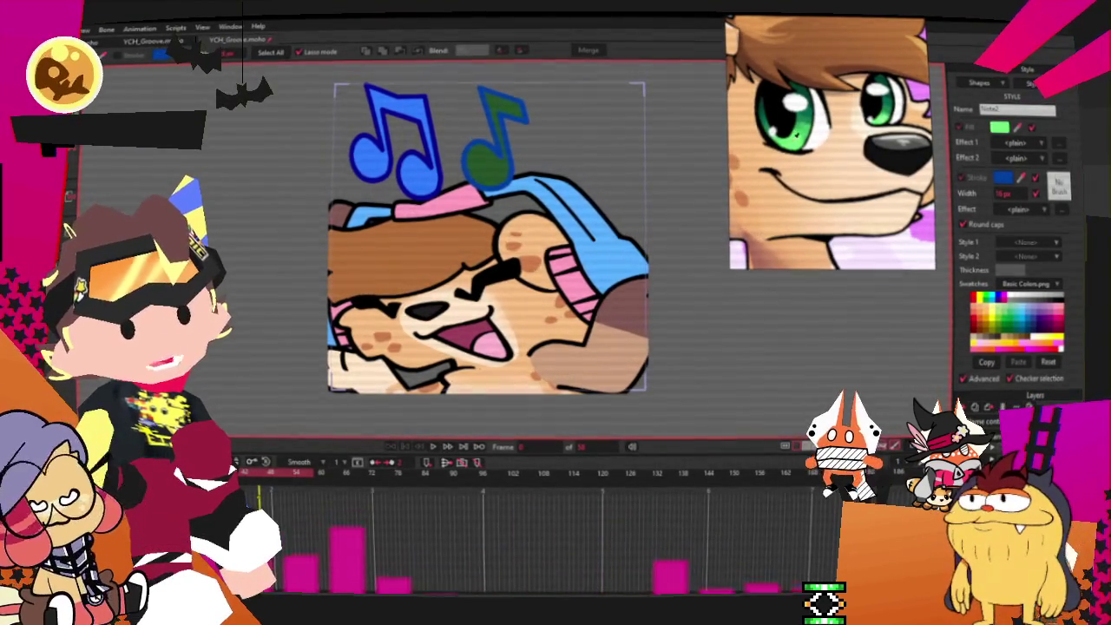
left_click(1003, 177)
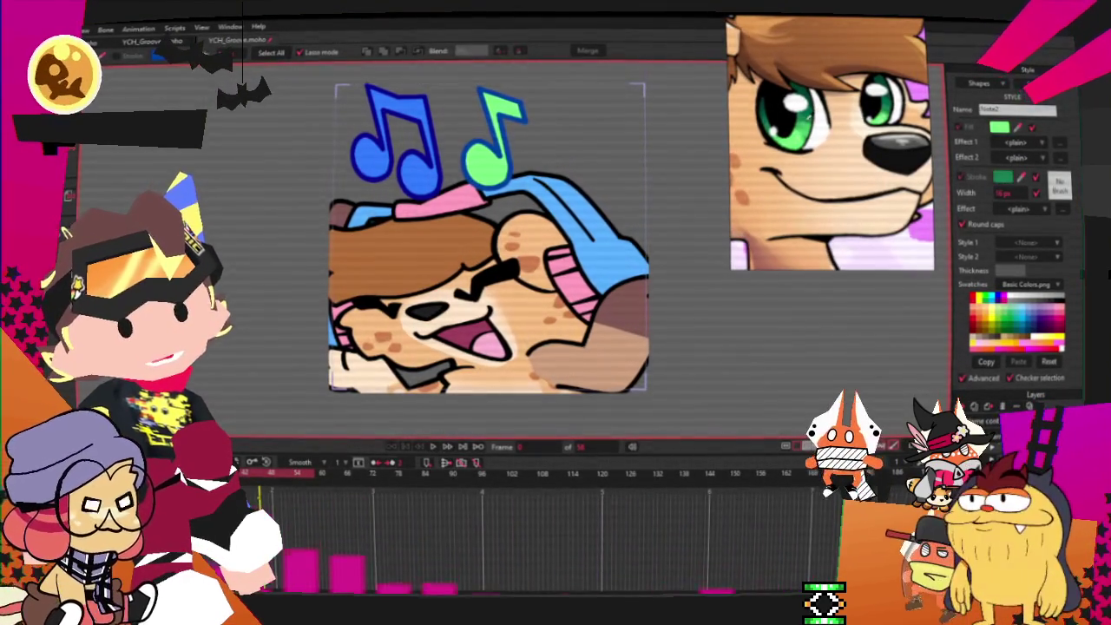
left_click(1002, 176)
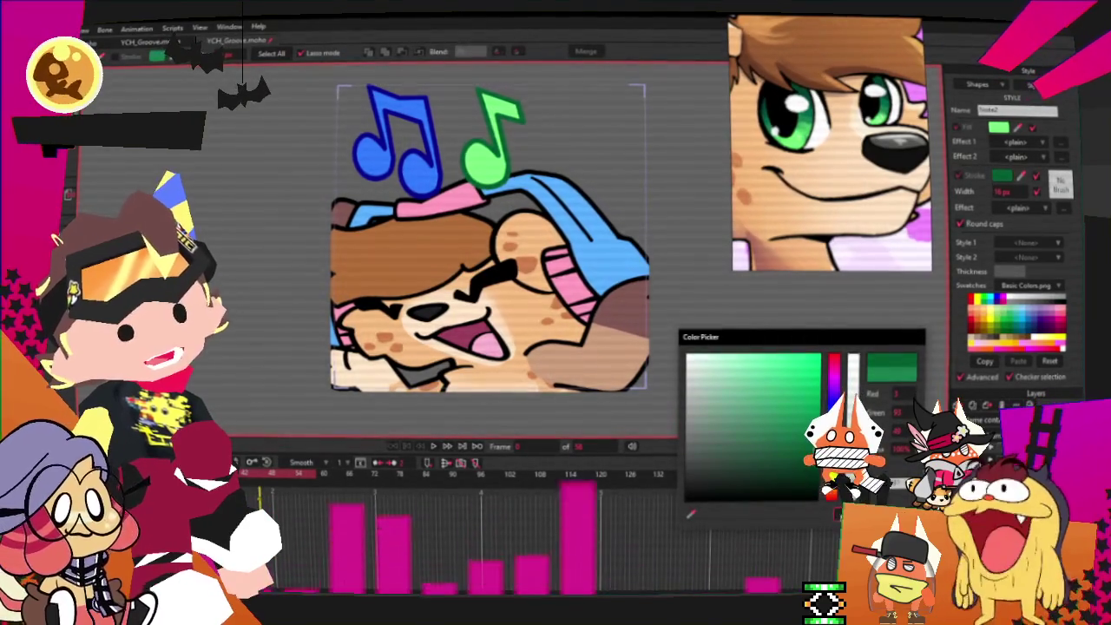
key("Return")
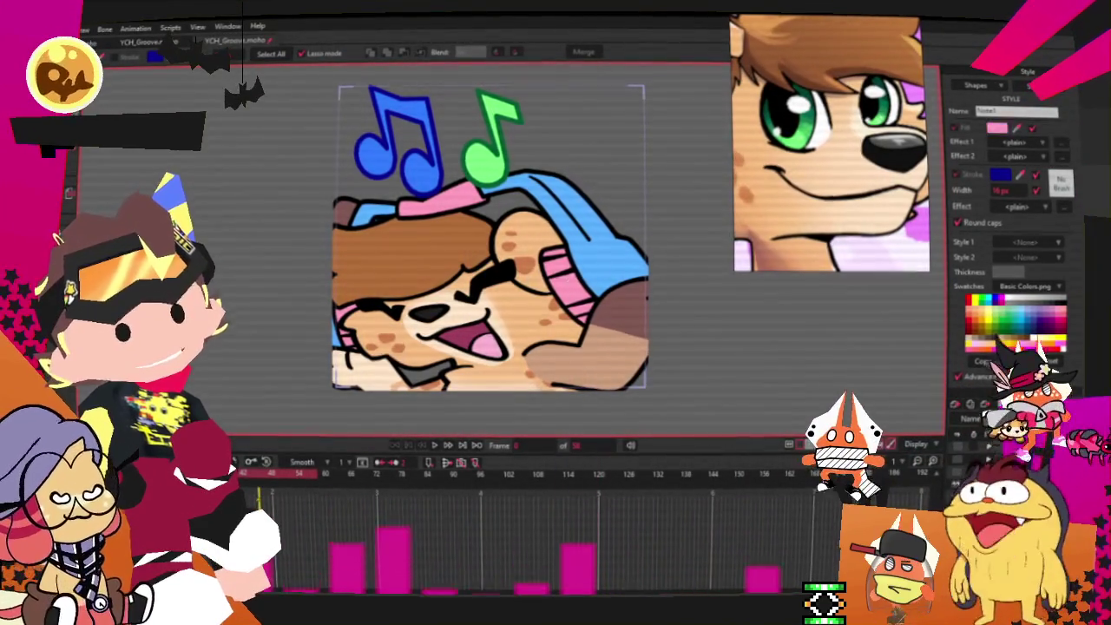
left_click(977, 303)
left_click(998, 176)
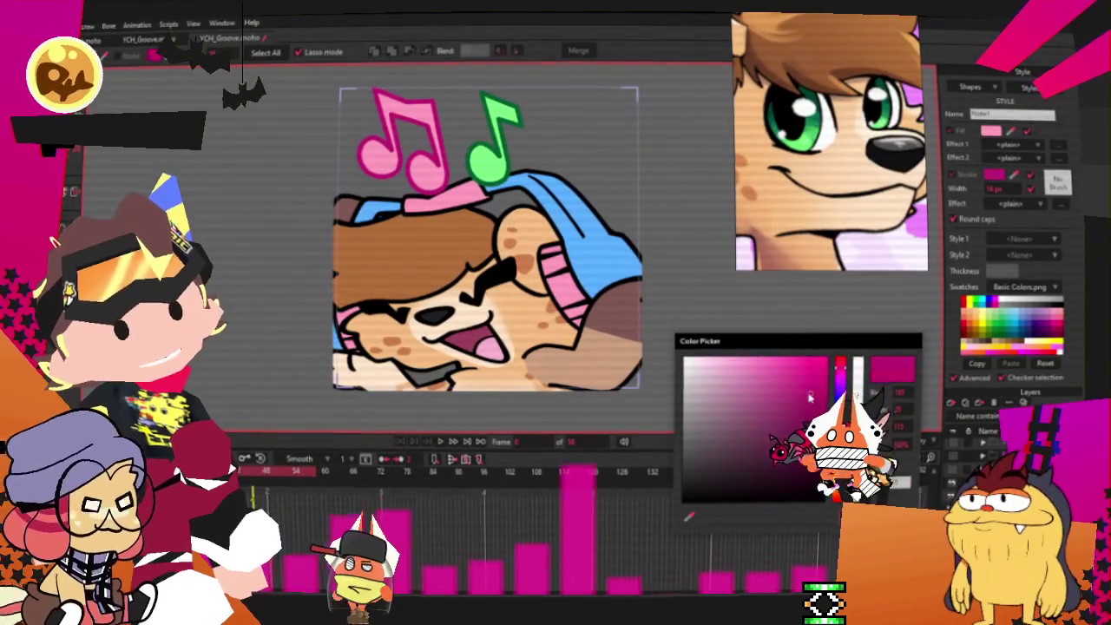
left_click(668, 232)
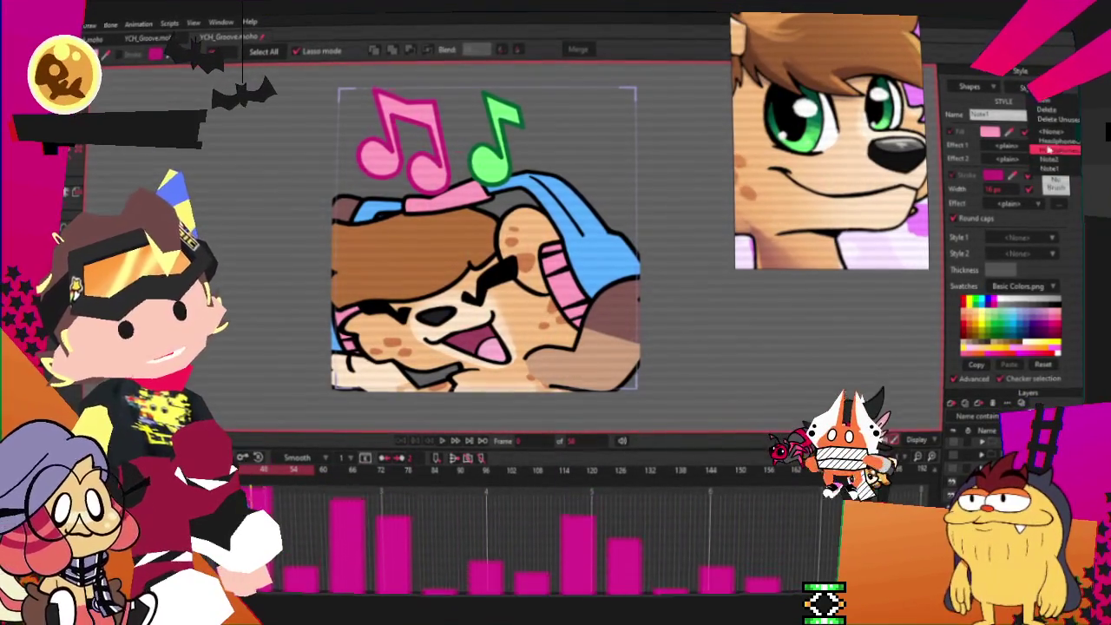
Change the Headphones2 style fill so the head band shows dark grey instead of pink
left_click(990, 133)
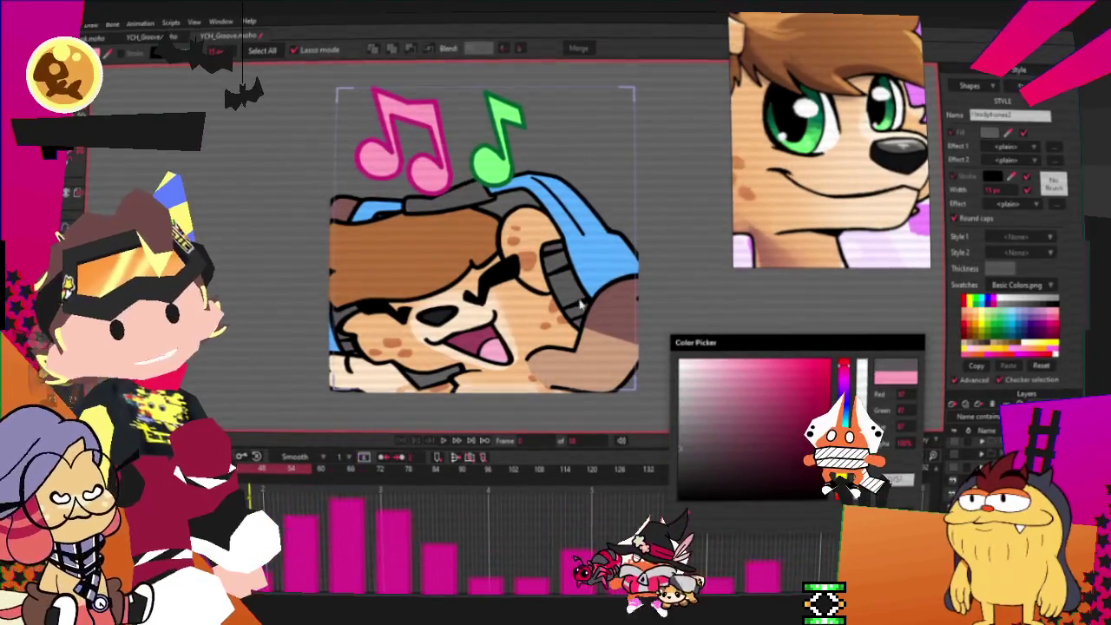
scroll(522, 157, "down", 2)
scroll(522, 158, "up", 2)
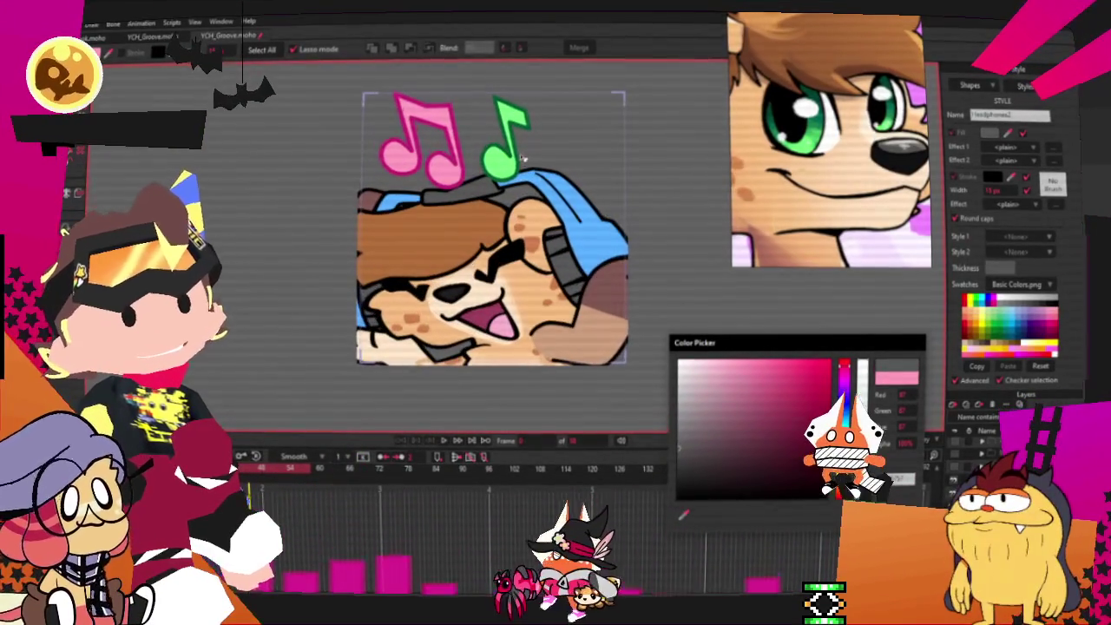
left_click(683, 514)
scroll(521, 139, "down", 2)
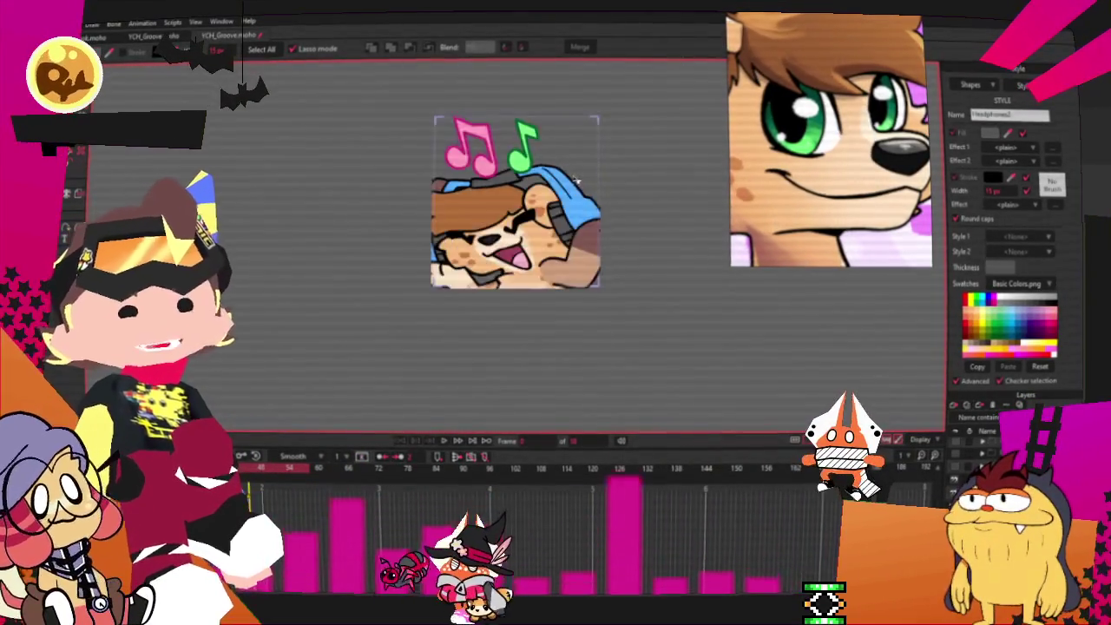
scroll(521, 139, "up", 2)
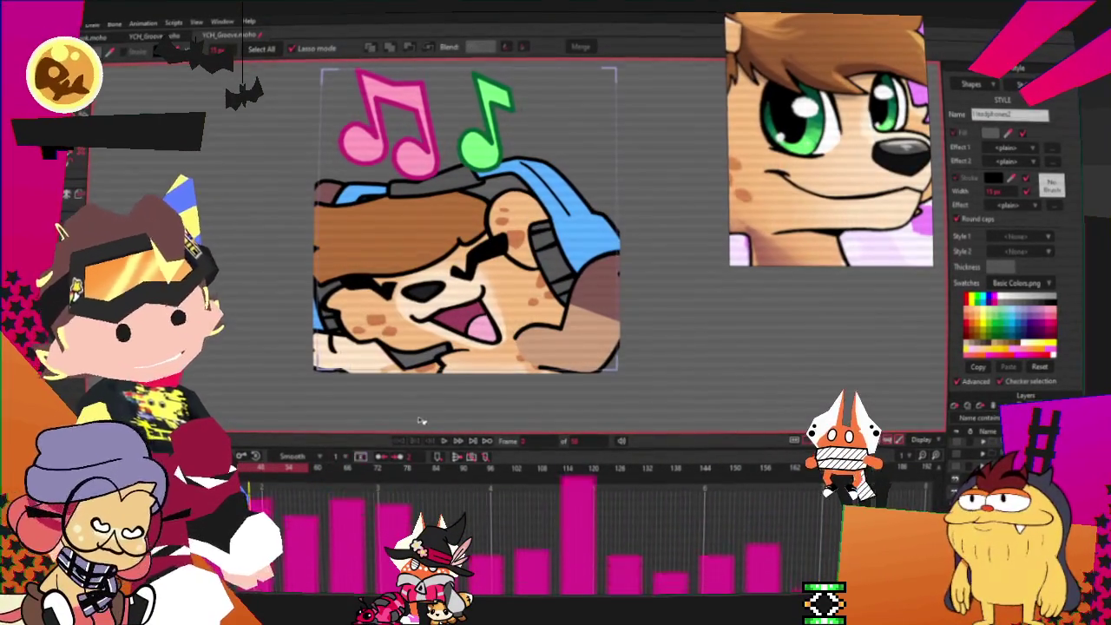
Play and stop the animation to preview the new colours
left_click(446, 443)
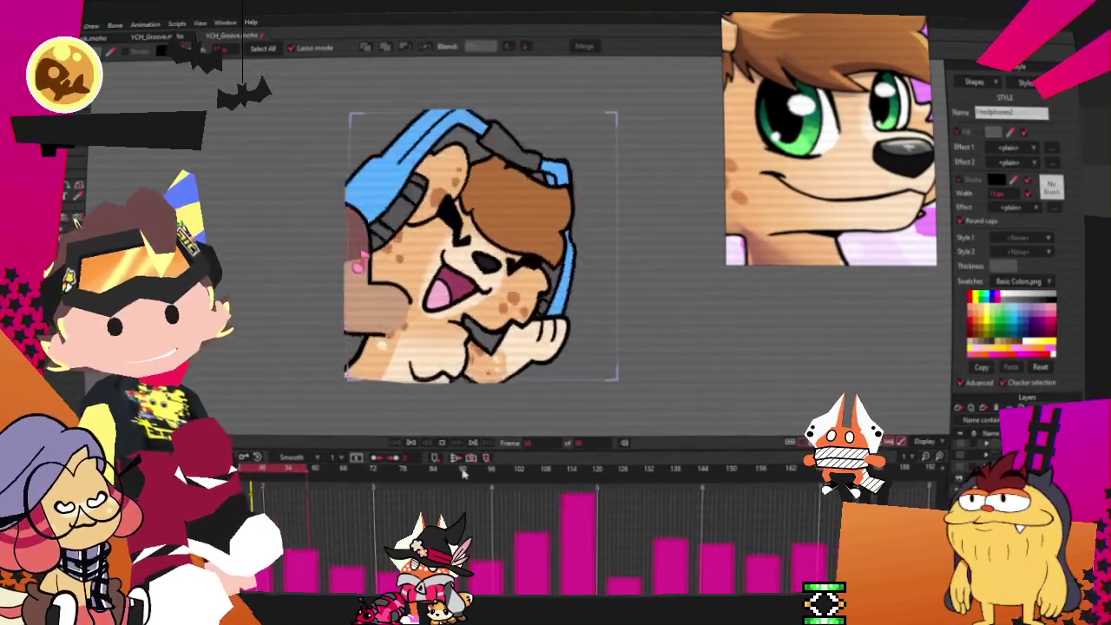
left_click(410, 438)
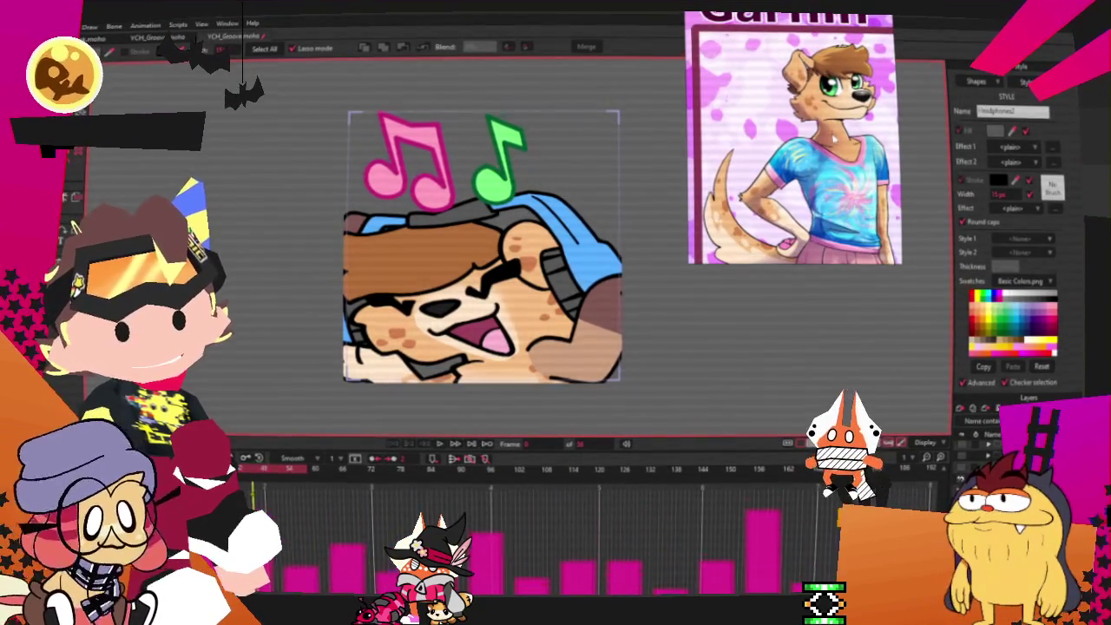
scroll(558, 355, "up", 1)
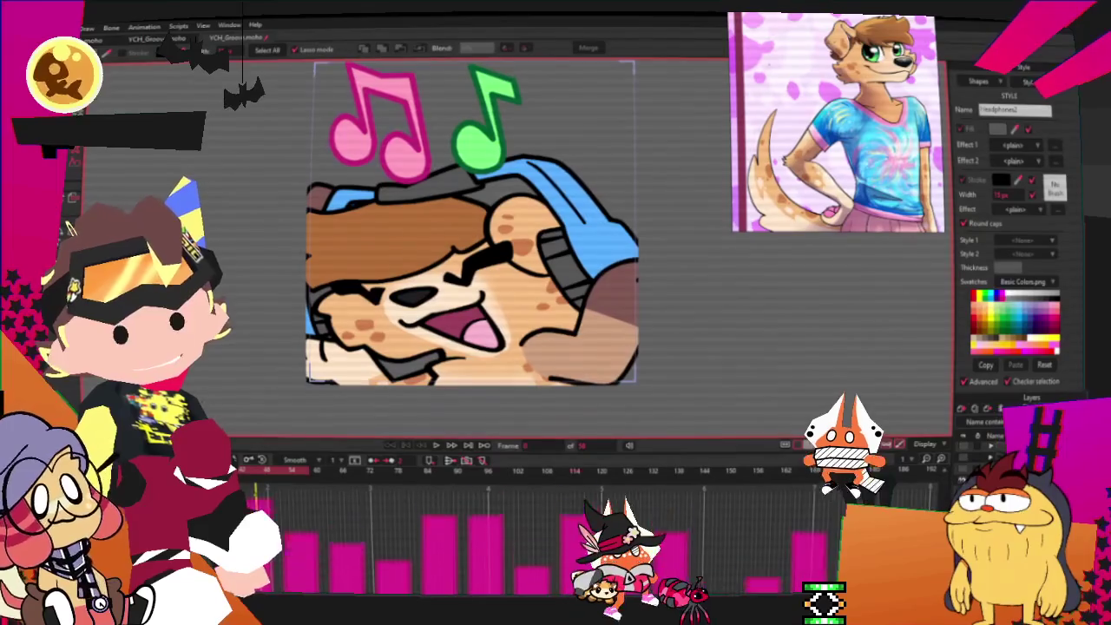
Delete the brown patch shape from the arm
left_click(598, 356)
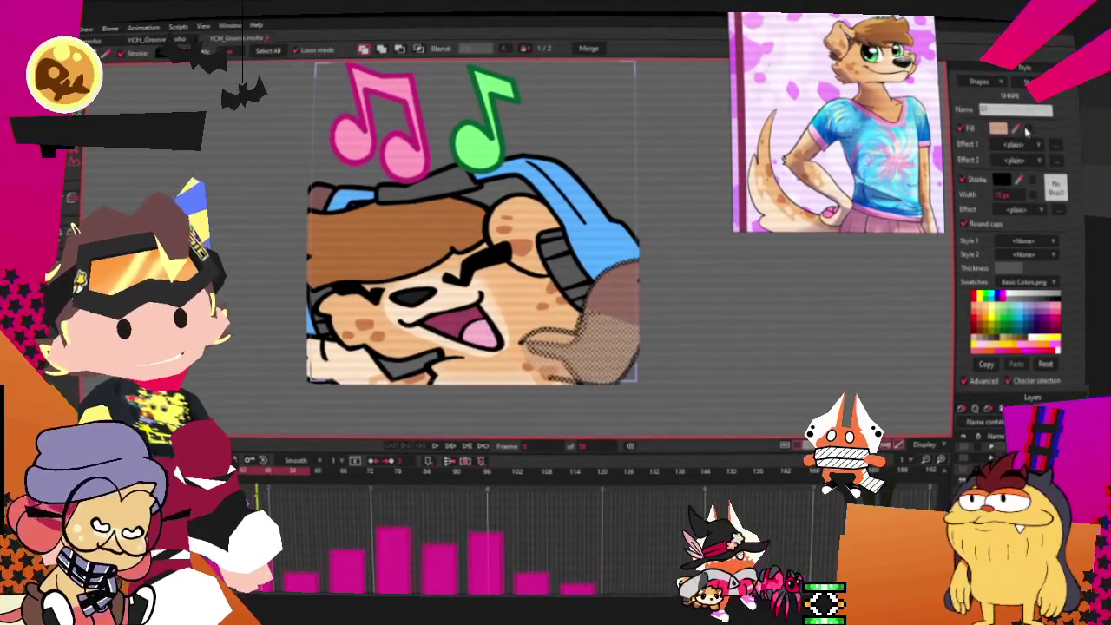
key("Delete")
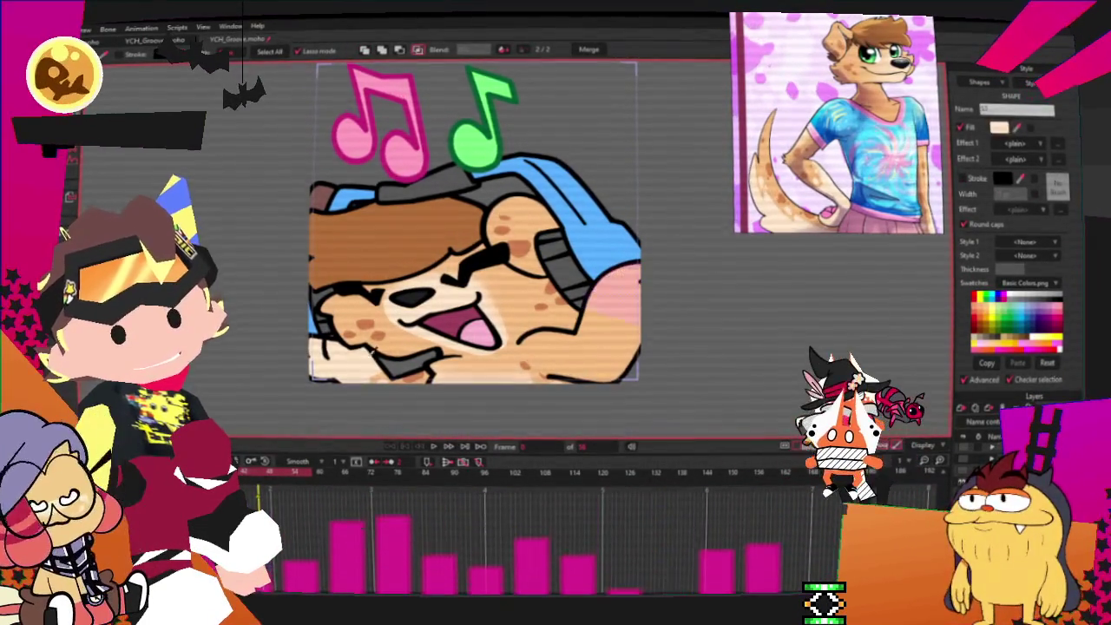
scroll(576, 390, "up", 3)
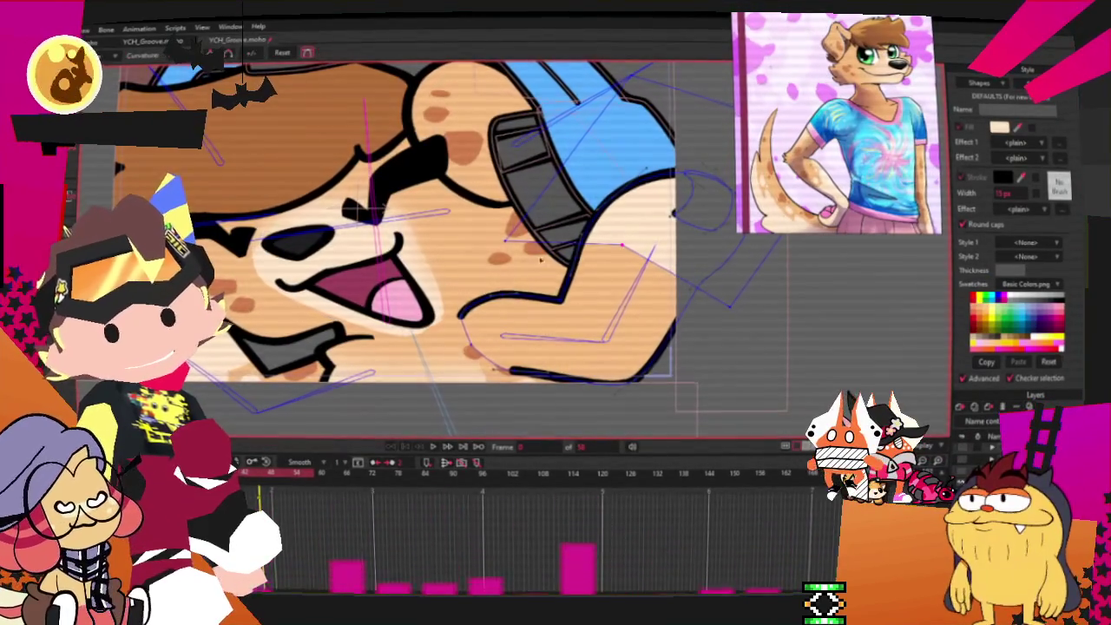
scroll(738, 308, "up", 3)
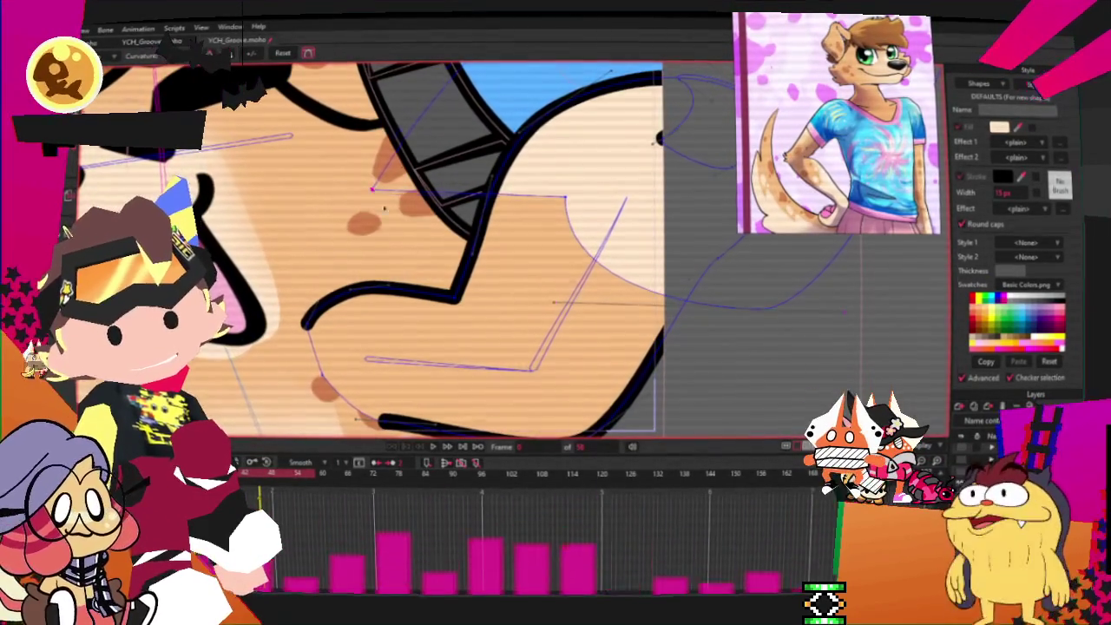
Reshape the arm outline by bending its curve and moving its points
left_click_drag(379, 198, 437, 266)
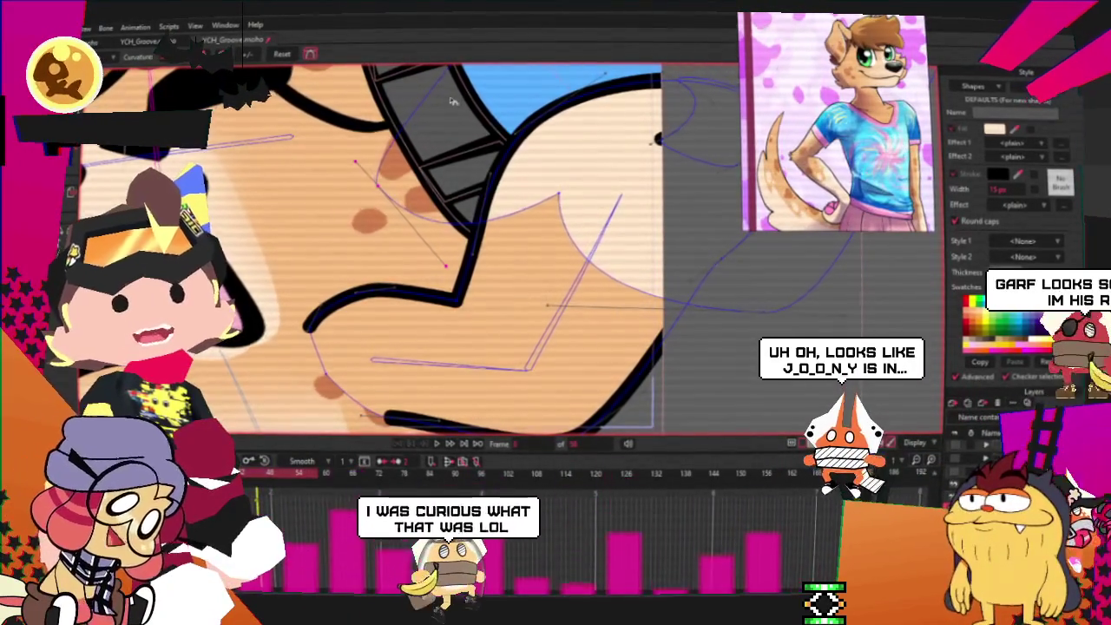
key("t")
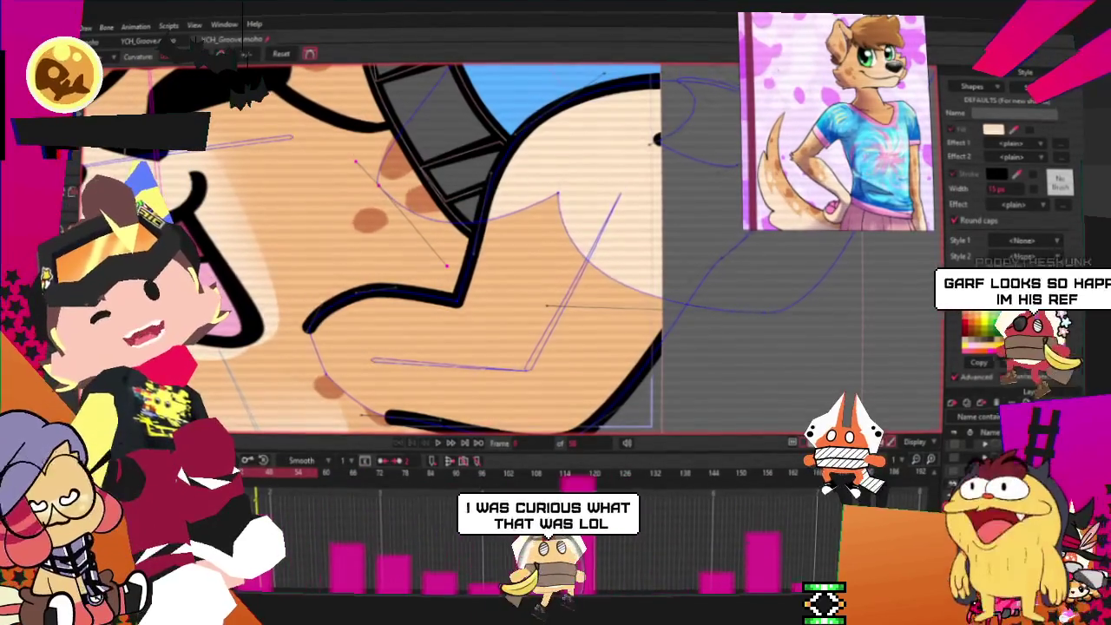
left_click_drag(548, 196, 515, 230)
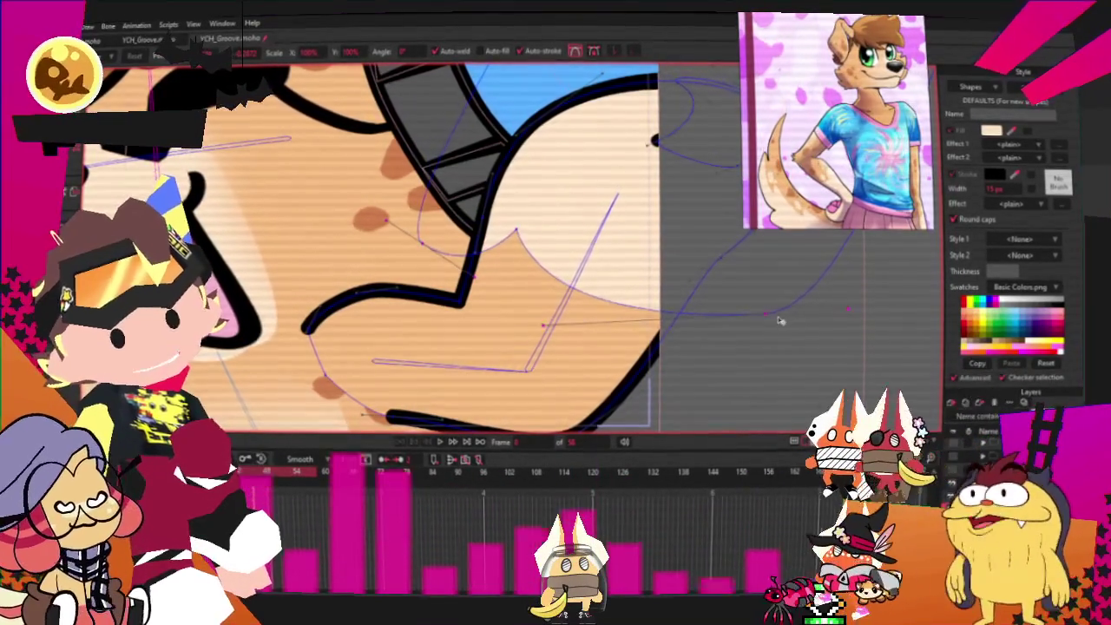
left_click(761, 316)
scroll(532, 254, "up", 3)
scroll(435, 195, "down", 3)
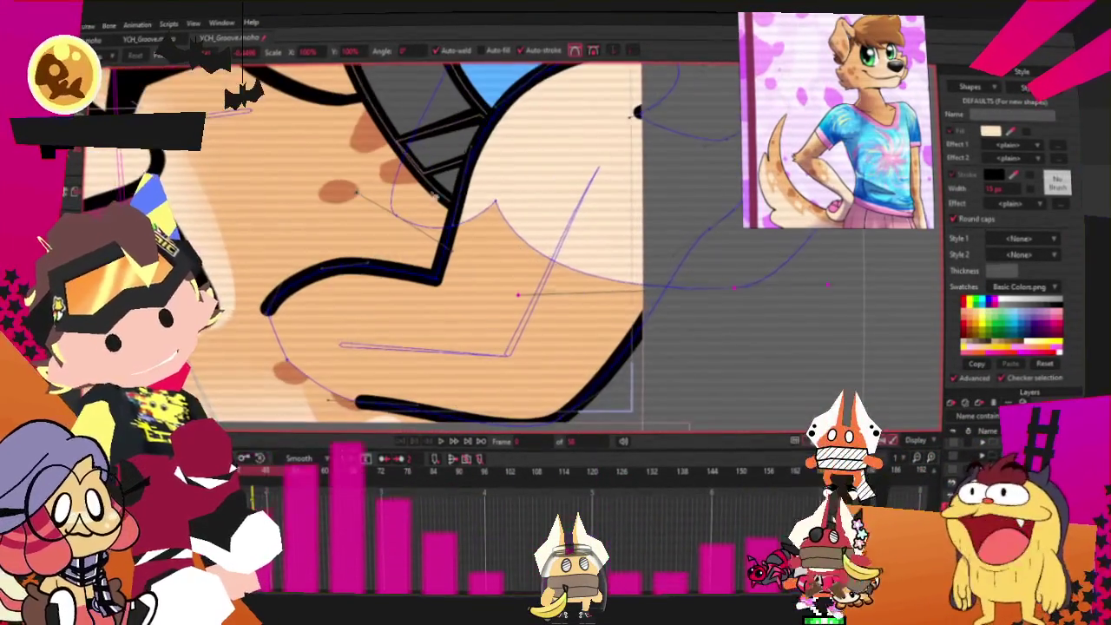
Draw an oval spot on the arm, paste a copy beside it, and select both spots
key("ctrl+d")
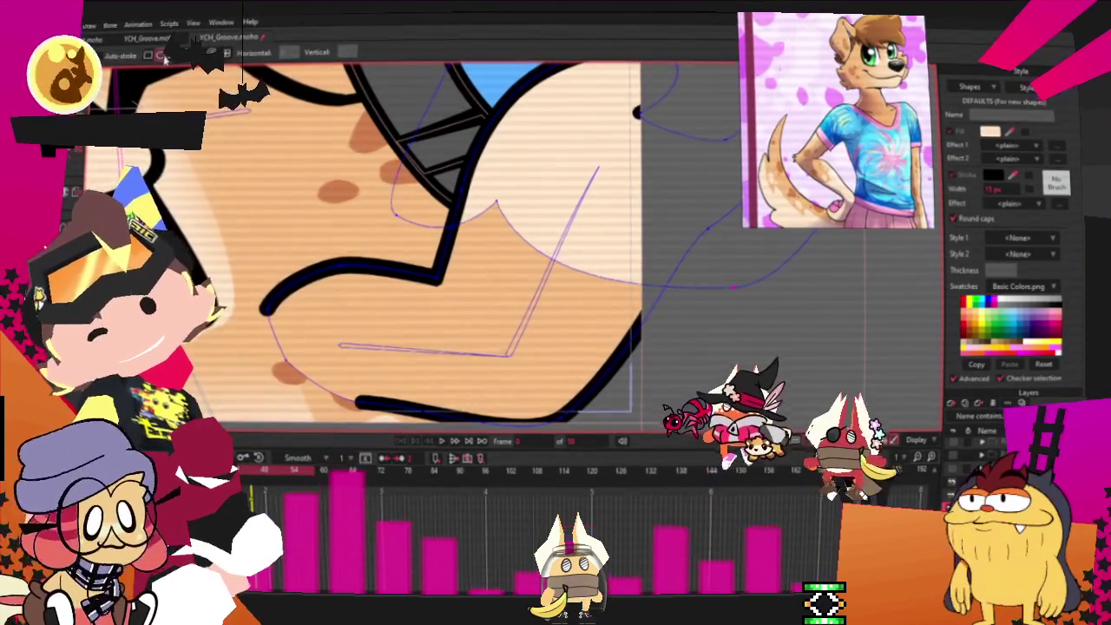
left_click_drag(488, 260, 557, 314)
scroll(453, 228, "up", 2)
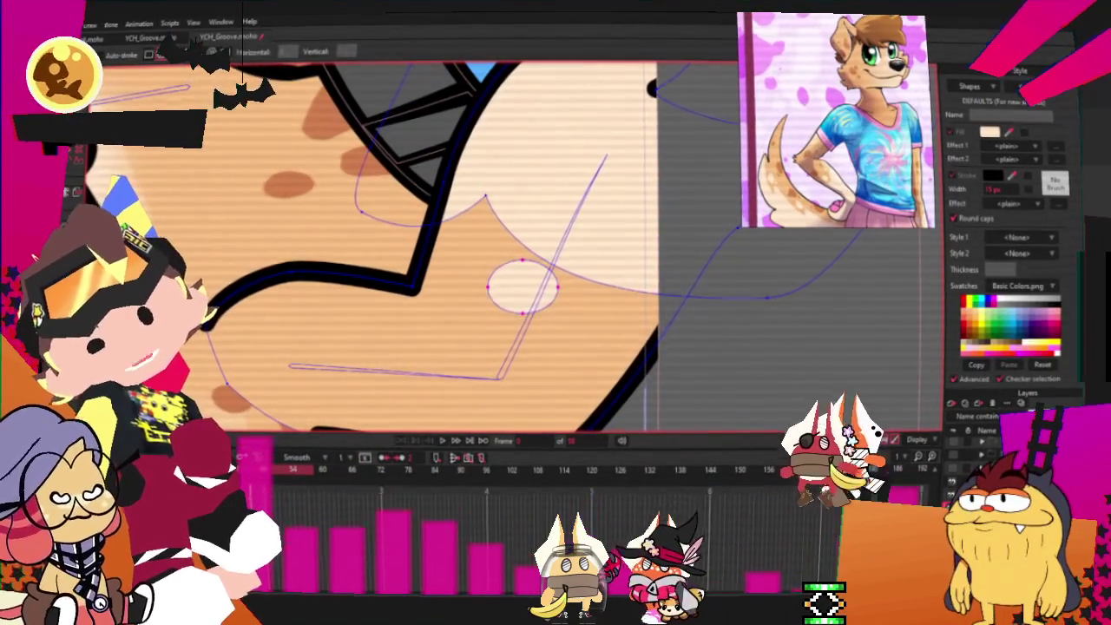
key("t")
left_click_drag(572, 297, 544, 294)
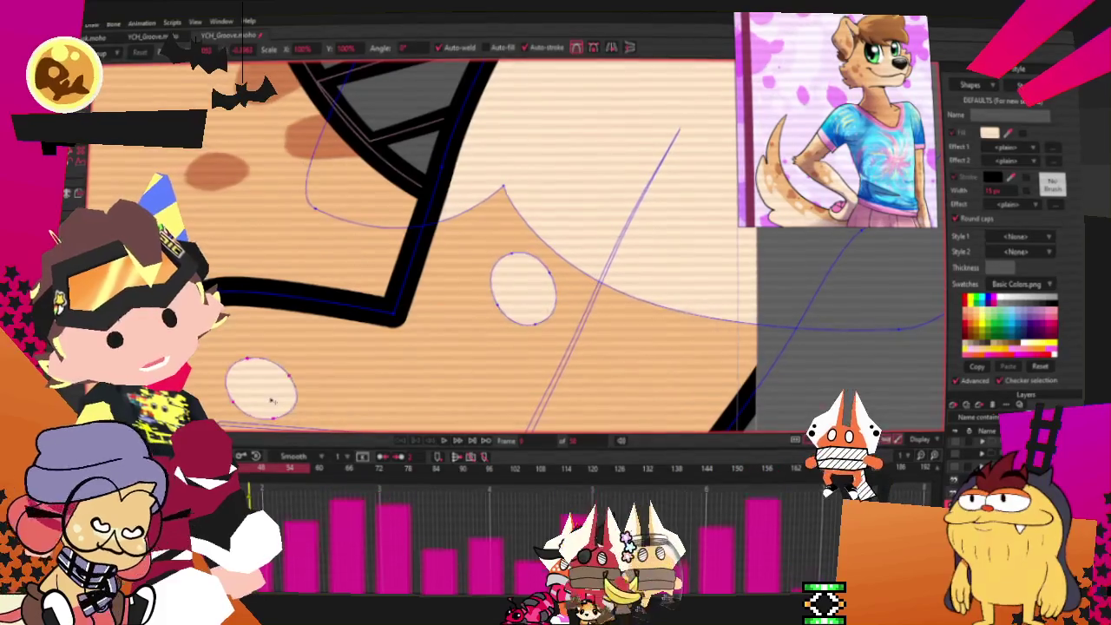
key("ctrl+c")
key("ctrl+v")
mouse_move(385, 253)
left_mouse_down()
mouse_move(316, 329)
mouse_move(273, 345)
left_mouse_up()
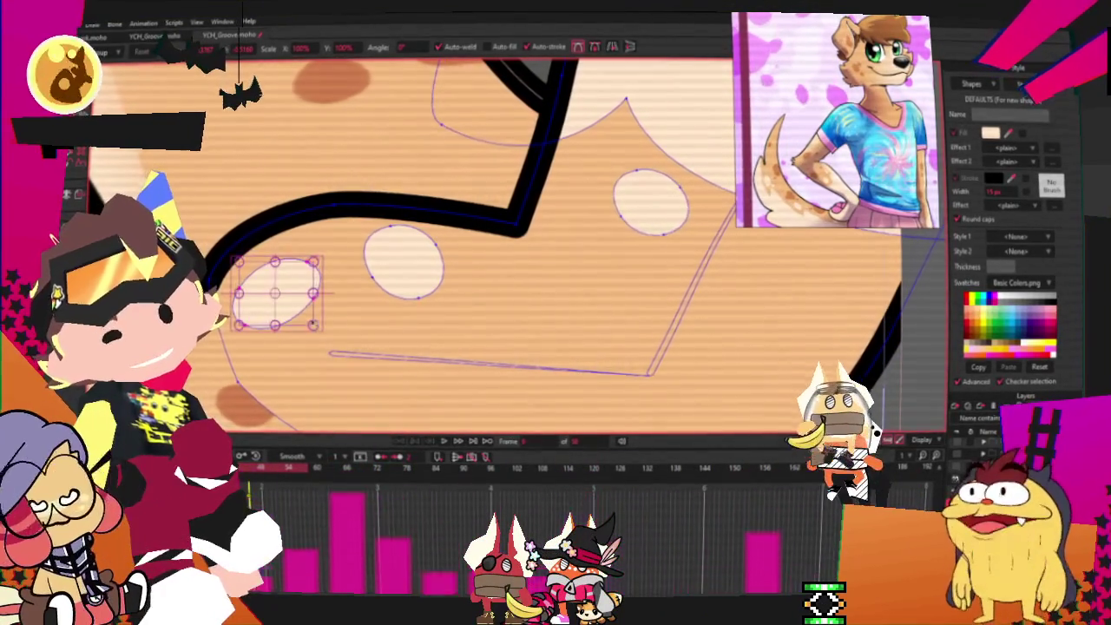
left_click(415, 264)
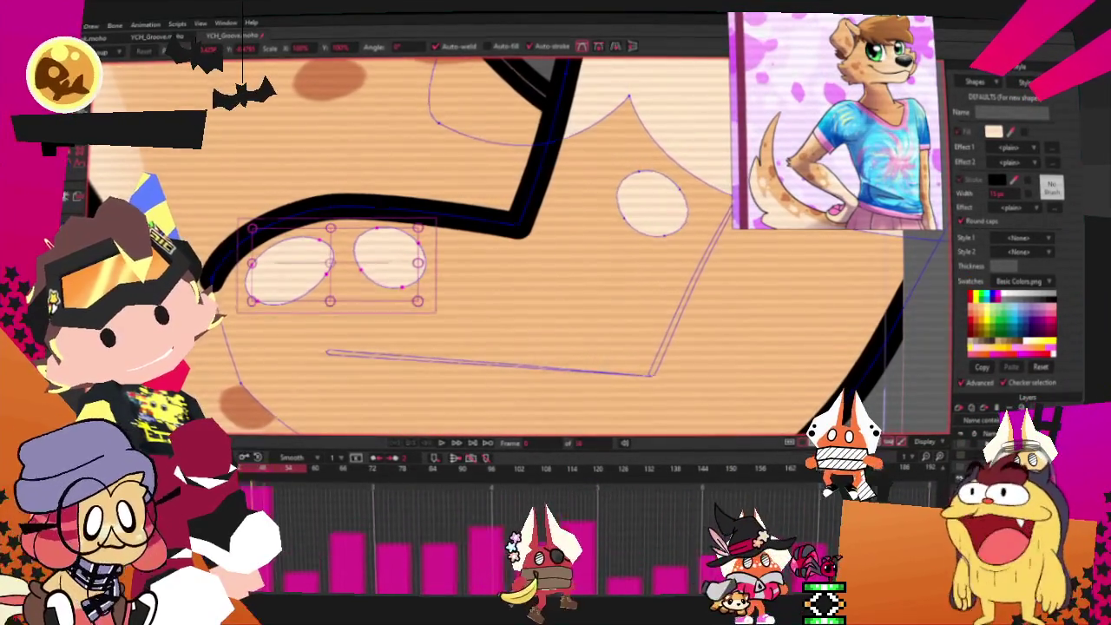
key("q")
left_click(390, 266, "shift")
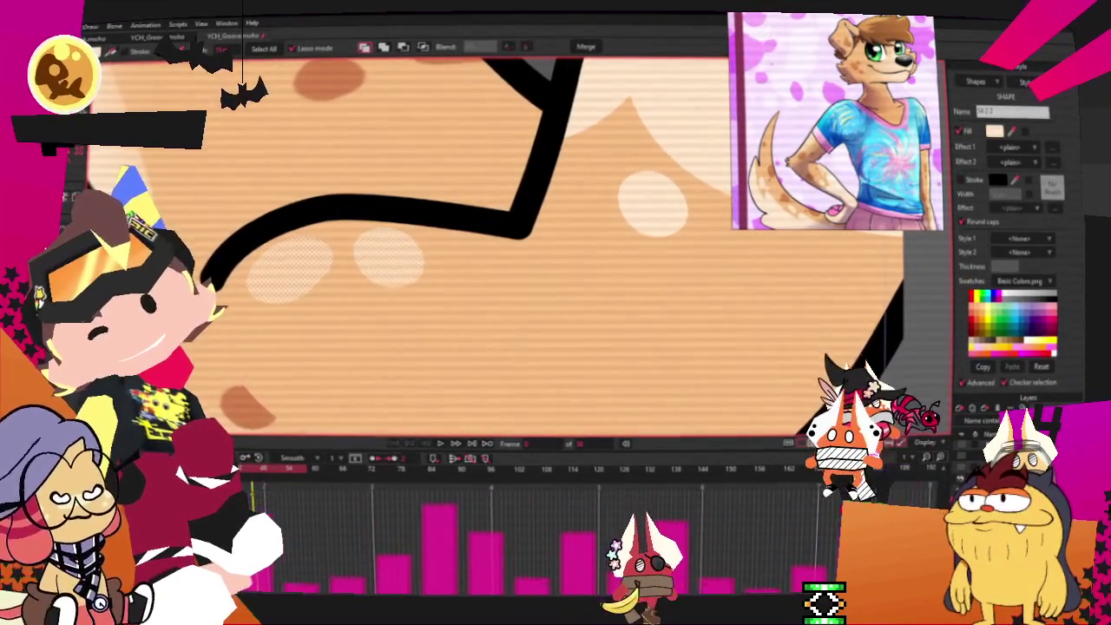
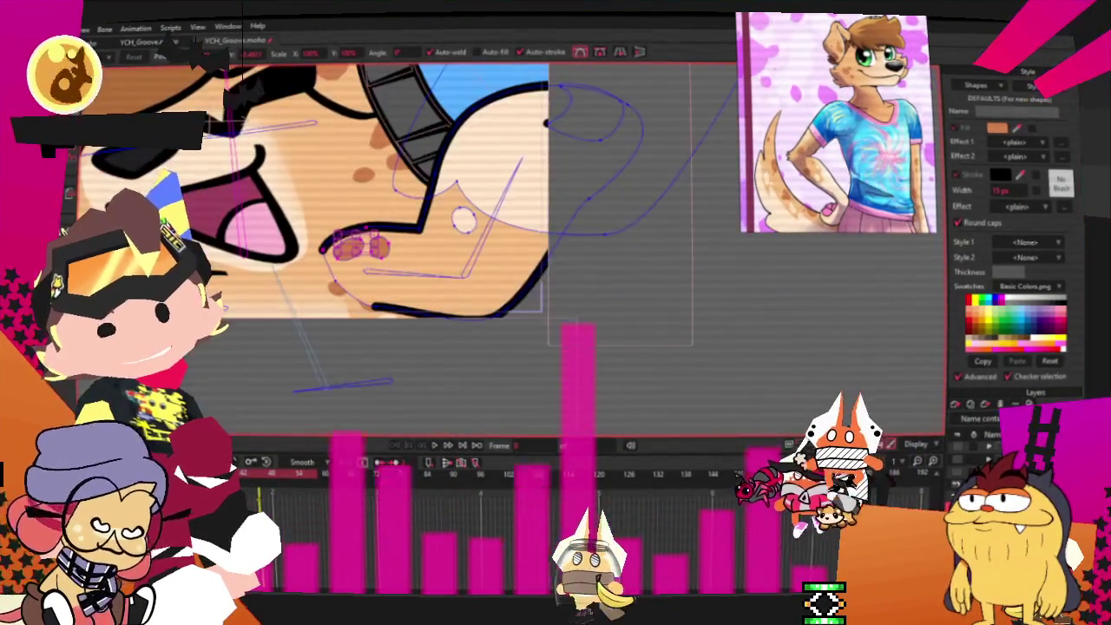
Cycle with the z, e and i shortcuts from Select Bone through Add Point to Bind Points
key("z")
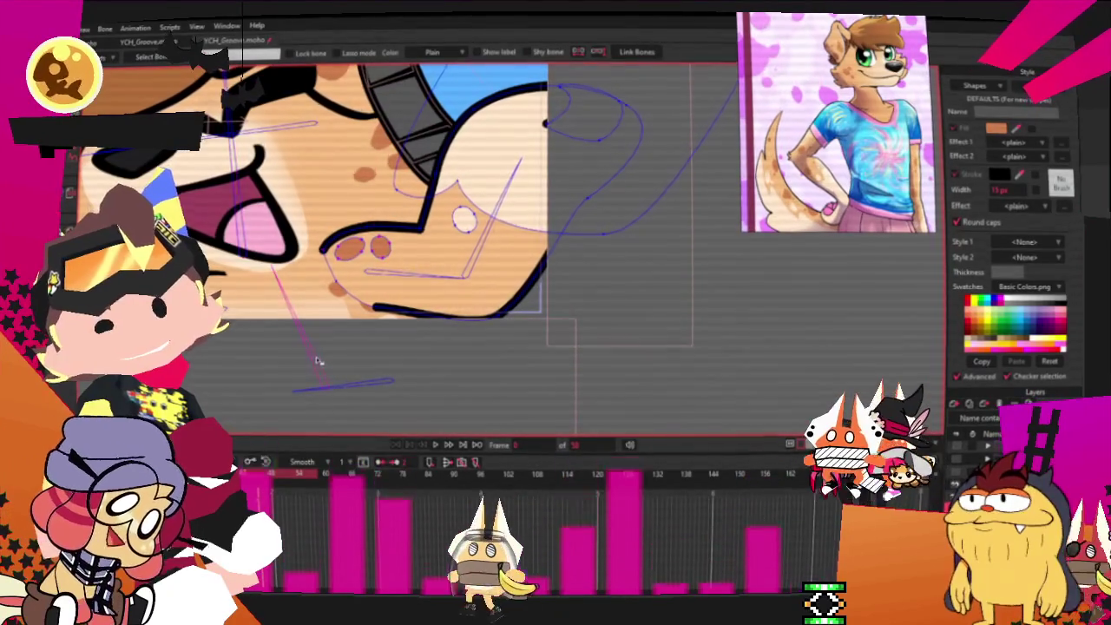
key("e")
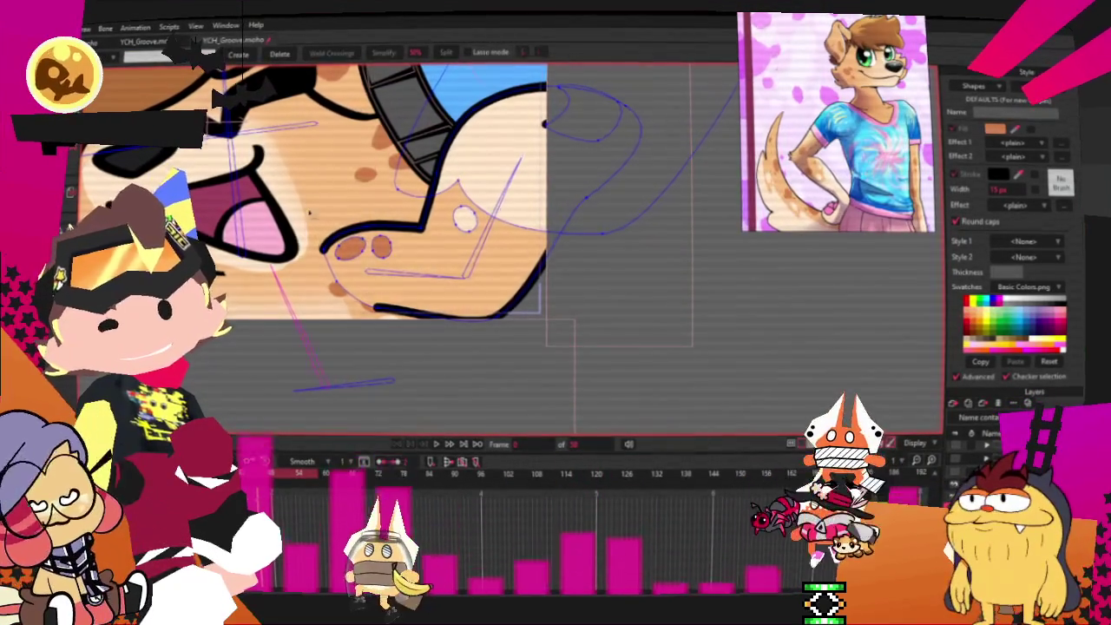
key("i")
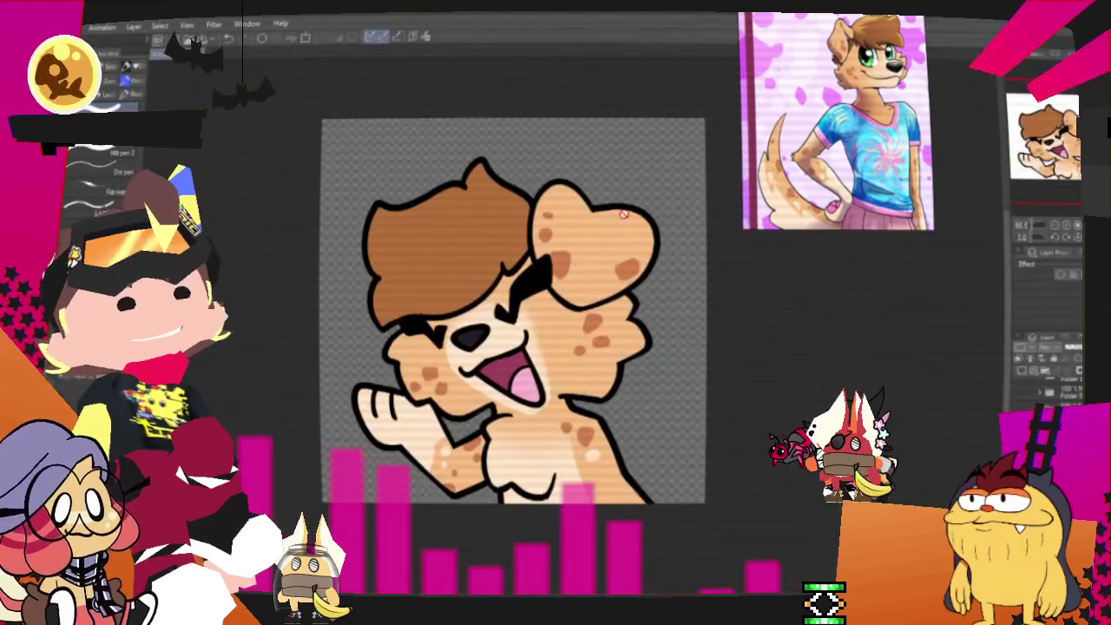
Export the spotted dog illustration from Clip Studio Paint as a single-layer PNG
scroll(613, 419, "up", 3)
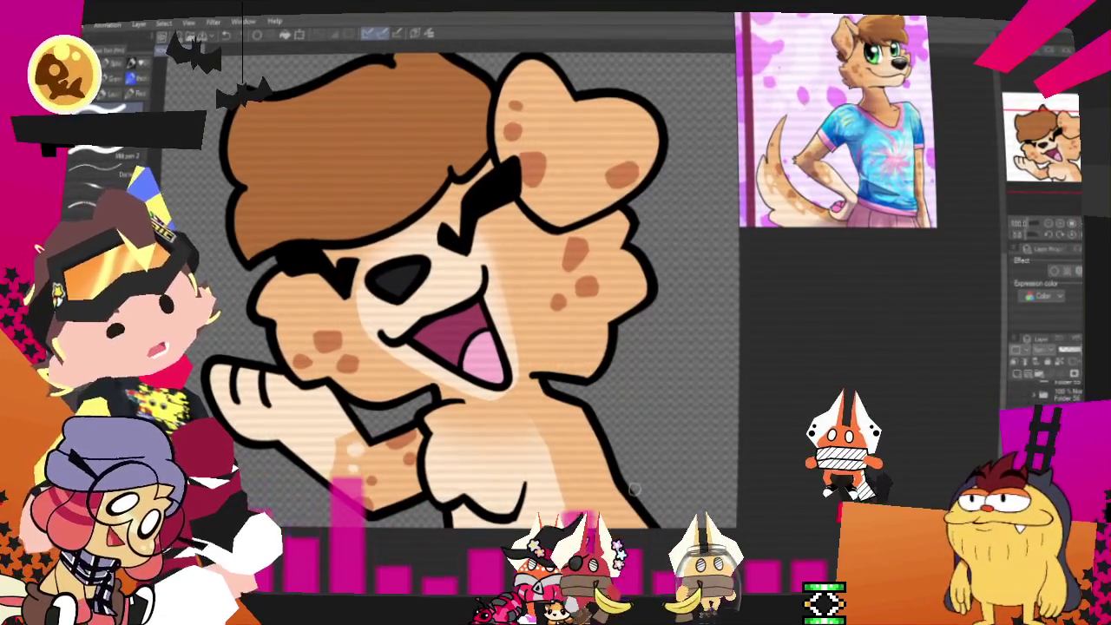
mouse_move(104, 167)
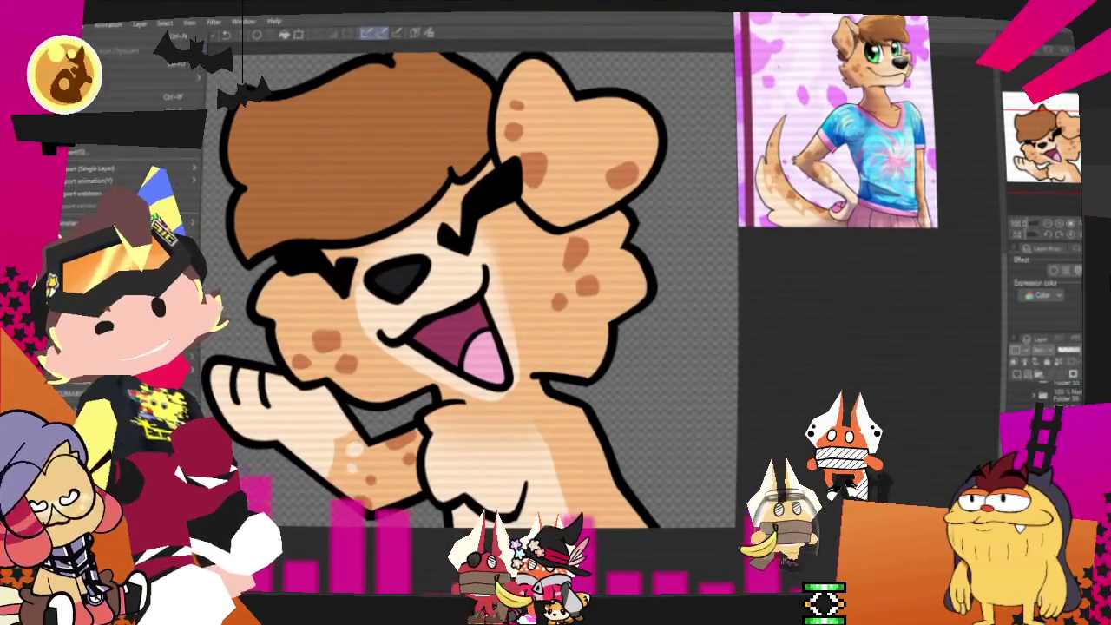
left_click(74, 24)
left_click(228, 201)
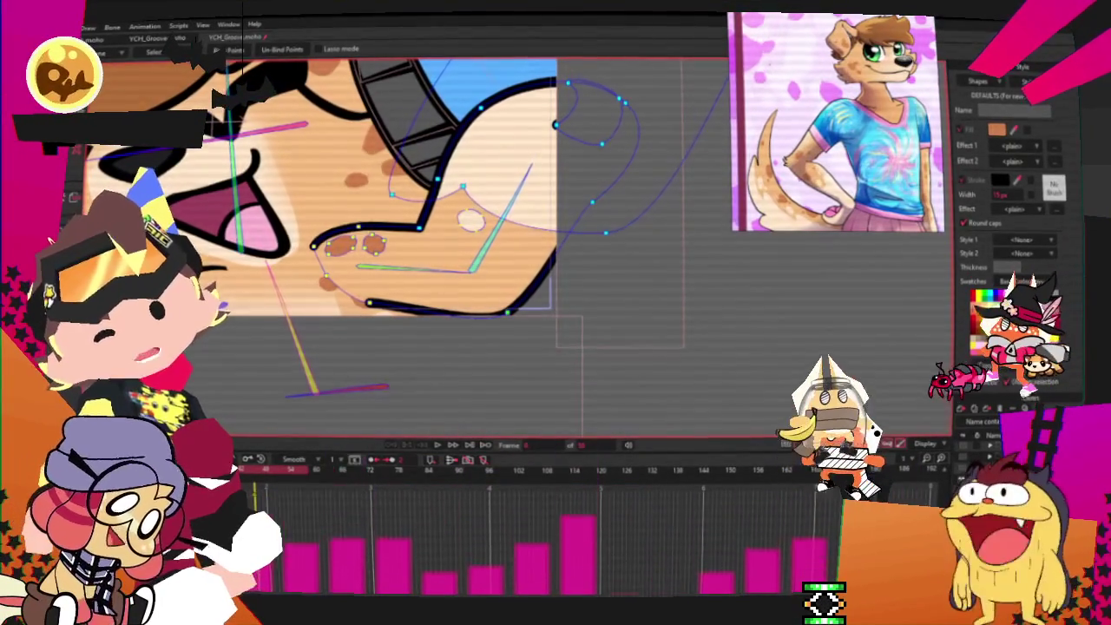
key("f")
scroll(434, 431, "down", 2)
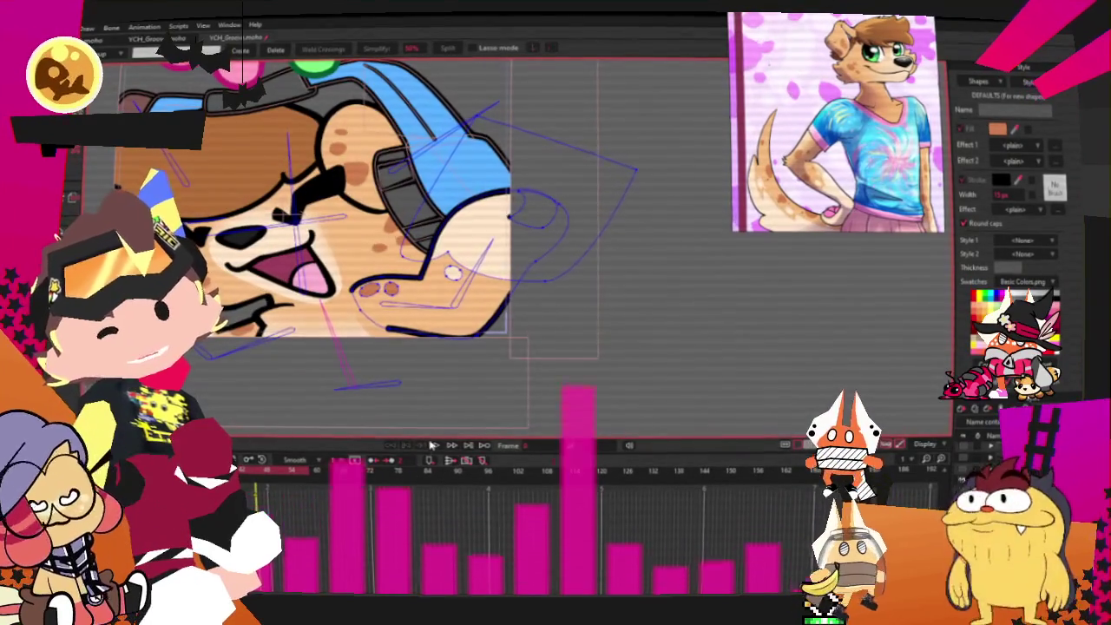
left_click(439, 446)
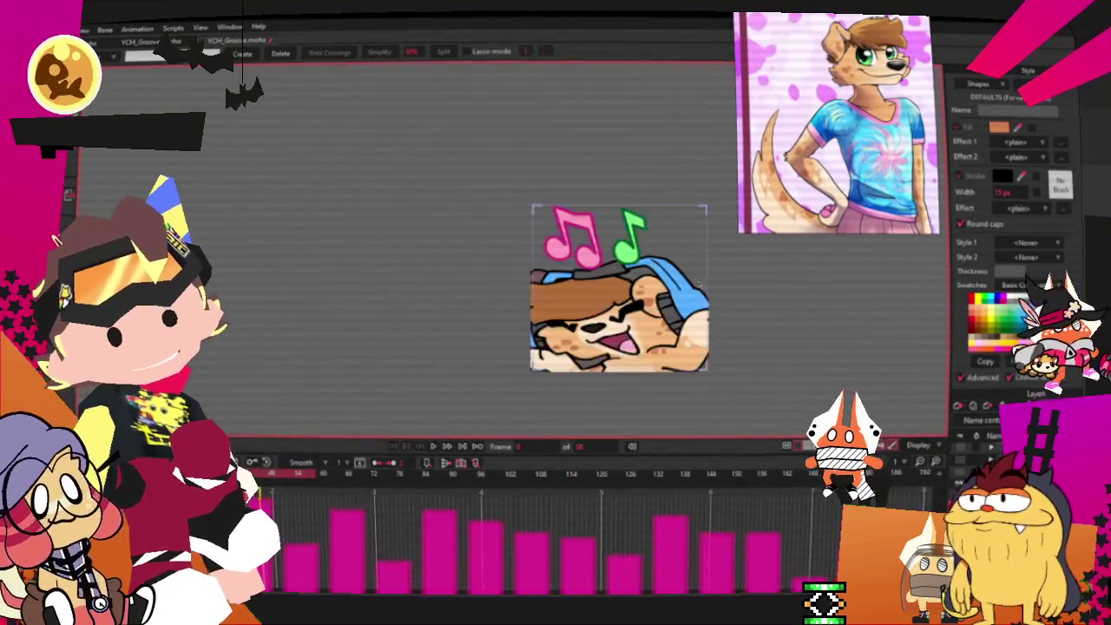
key("z")
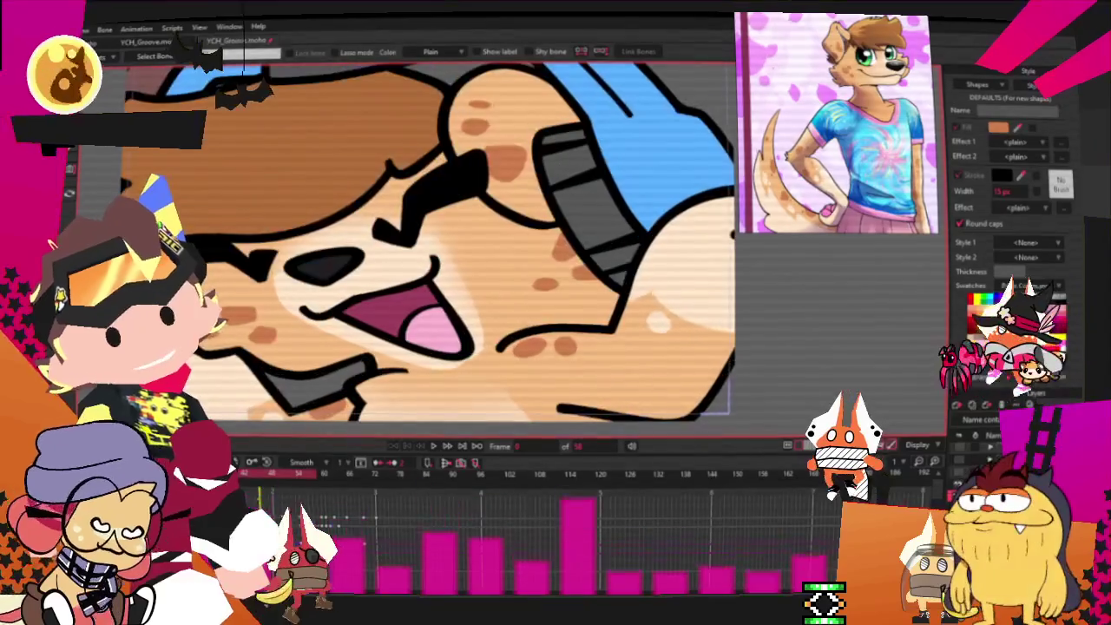
key("space")
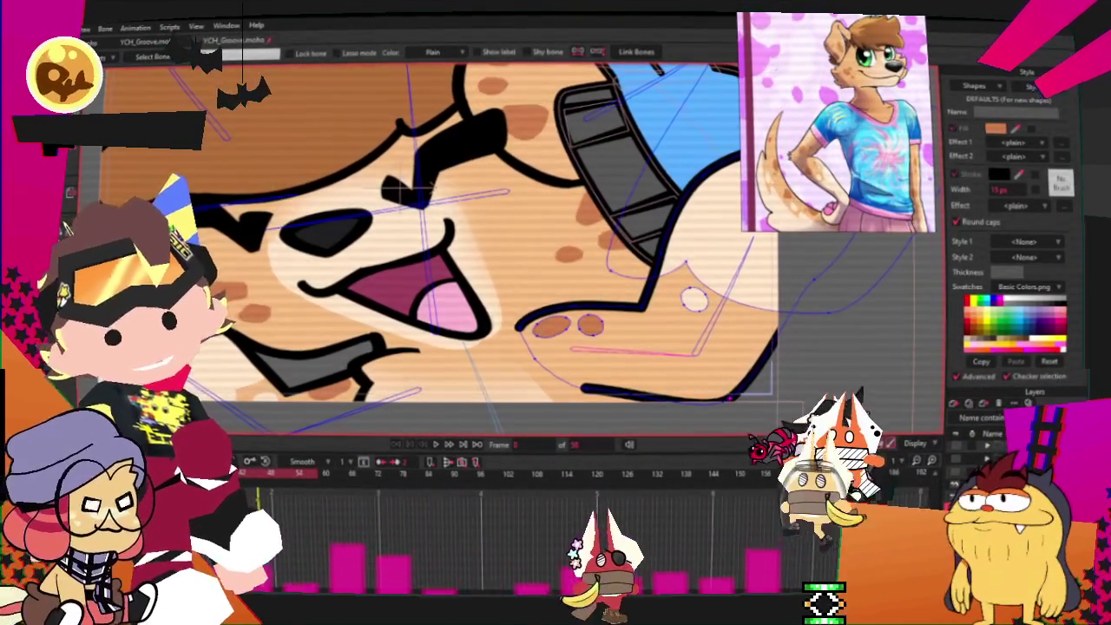
Marquee-select the points of the two snout spots and bind them to a bone
left_click(395, 186)
key("g")
scroll(622, 365, "up", 3)
left_click_drag(494, 261, 606, 331)
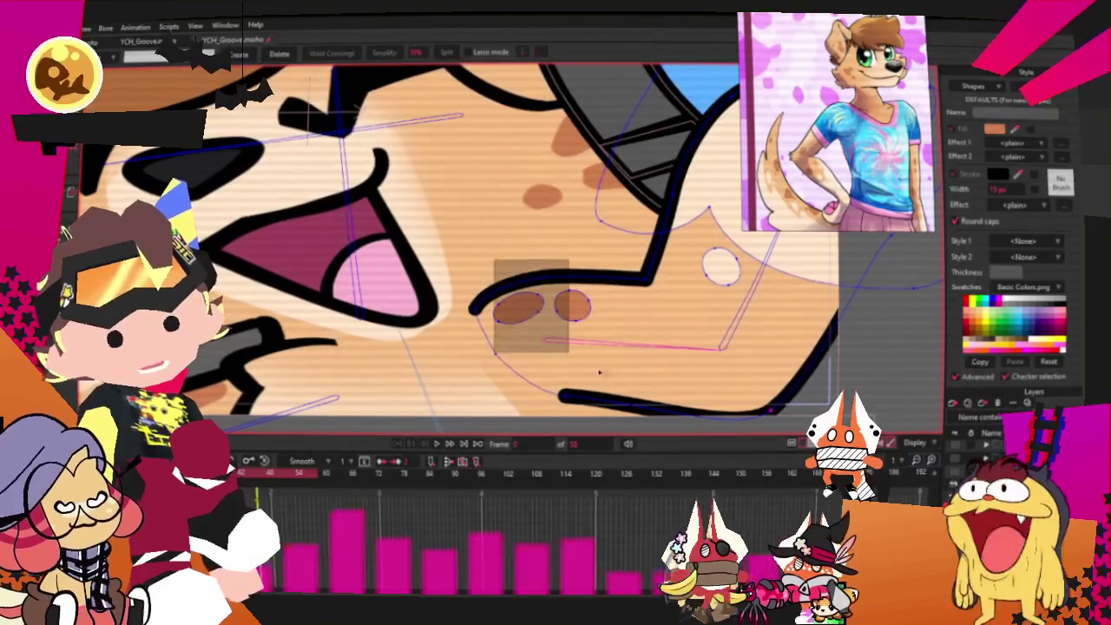
key("i")
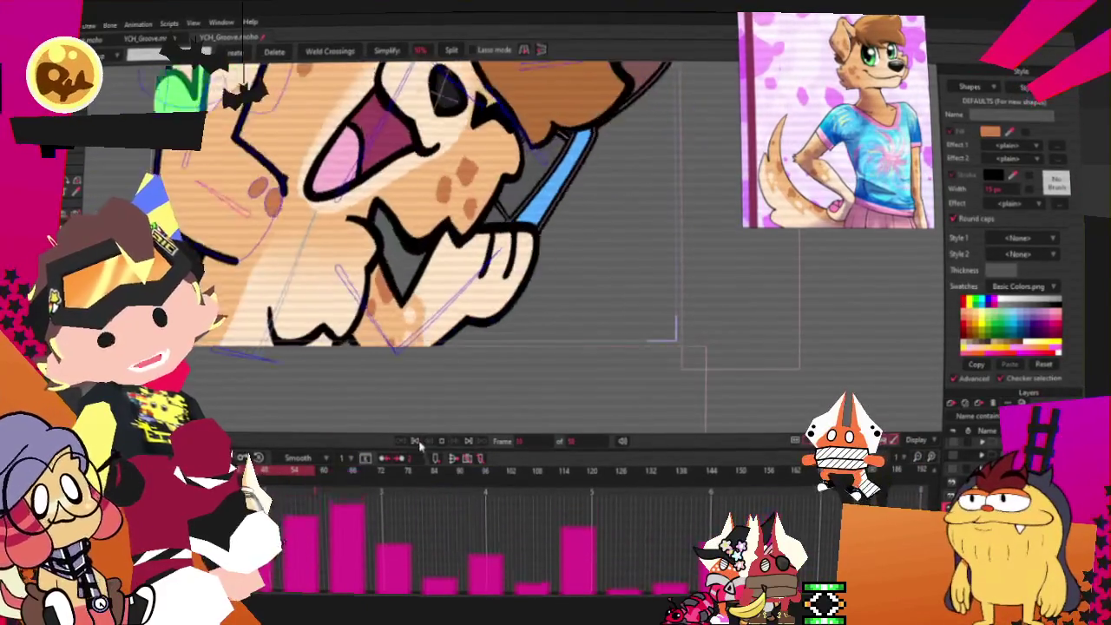
Put a transform box around both snout spots and play the animation to check them
scroll(514, 281, "up", 3)
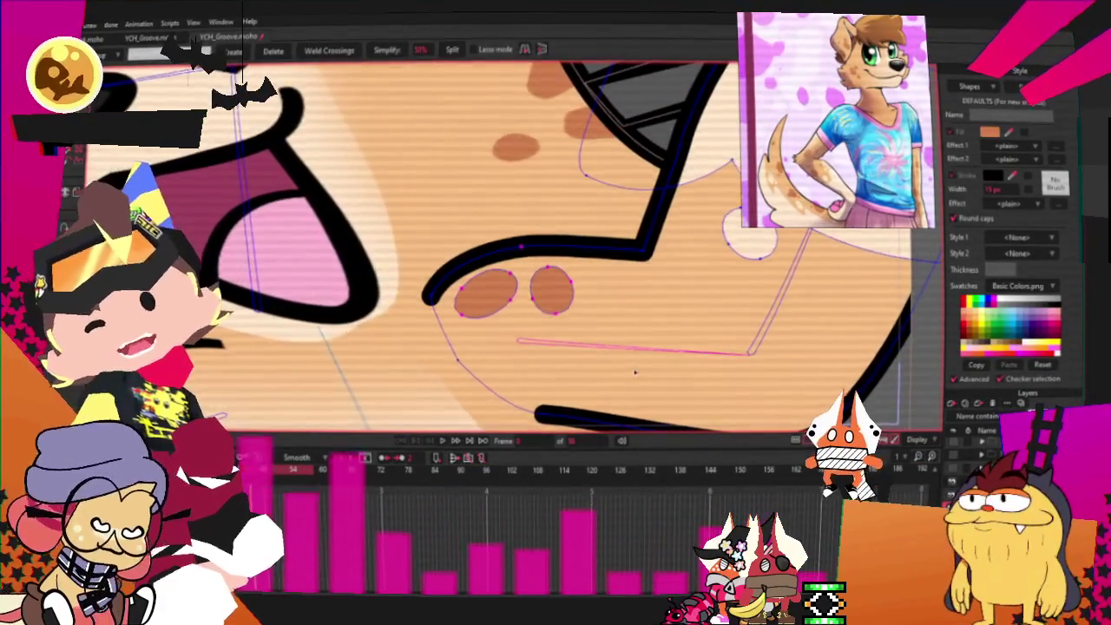
scroll(635, 371, "up", 2)
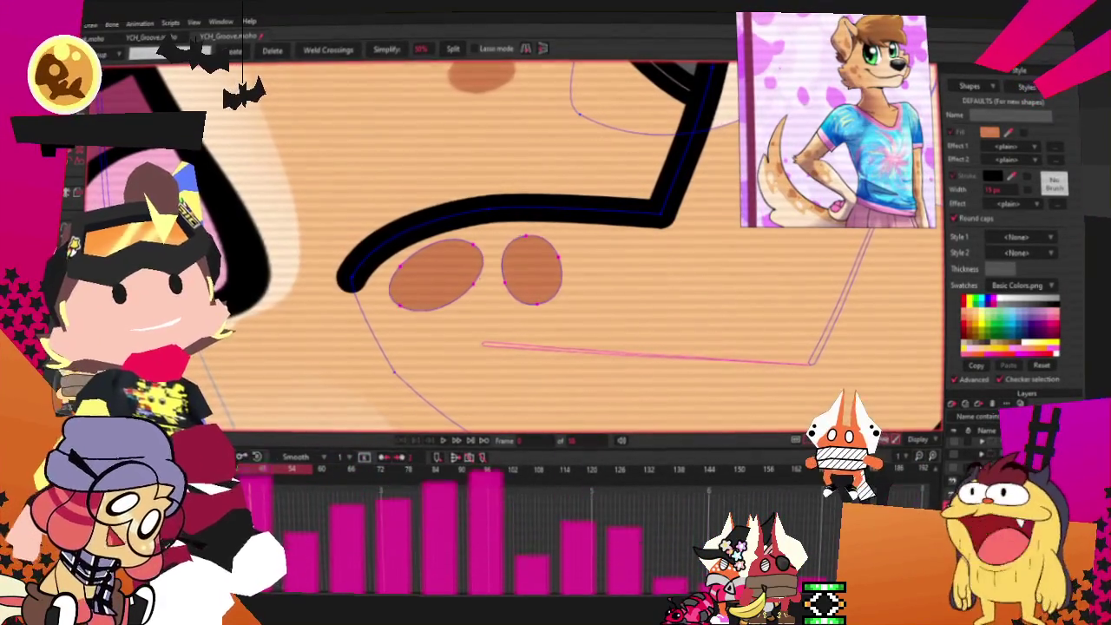
key("t")
scroll(583, 262, "up", 1)
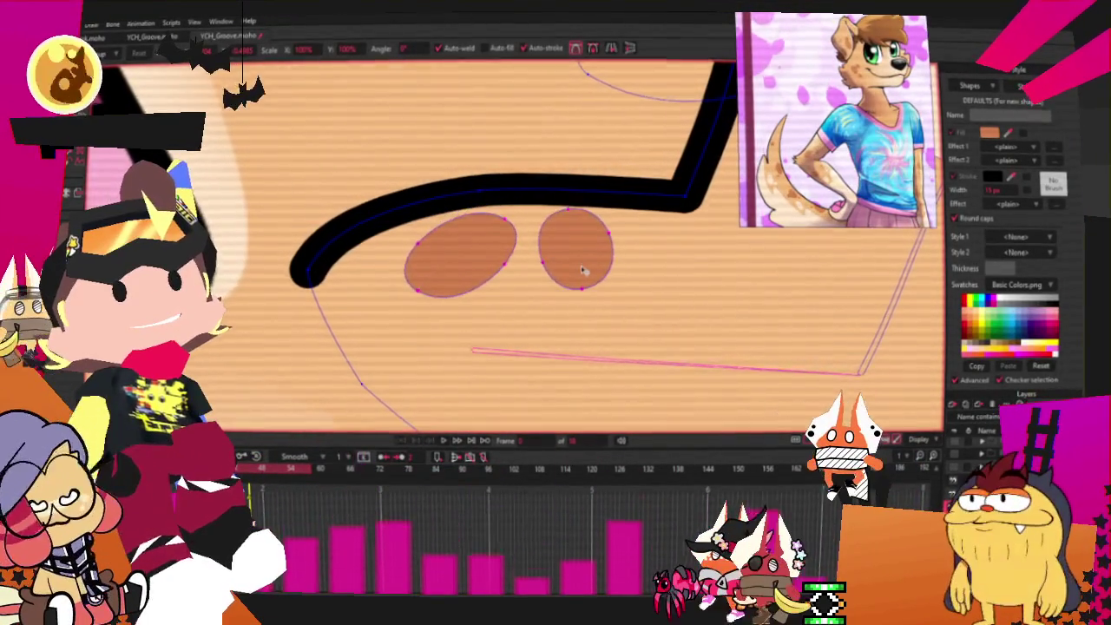
key("ctrl+a")
scroll(533, 328, "down", 2)
scroll(533, 293, "down", 3)
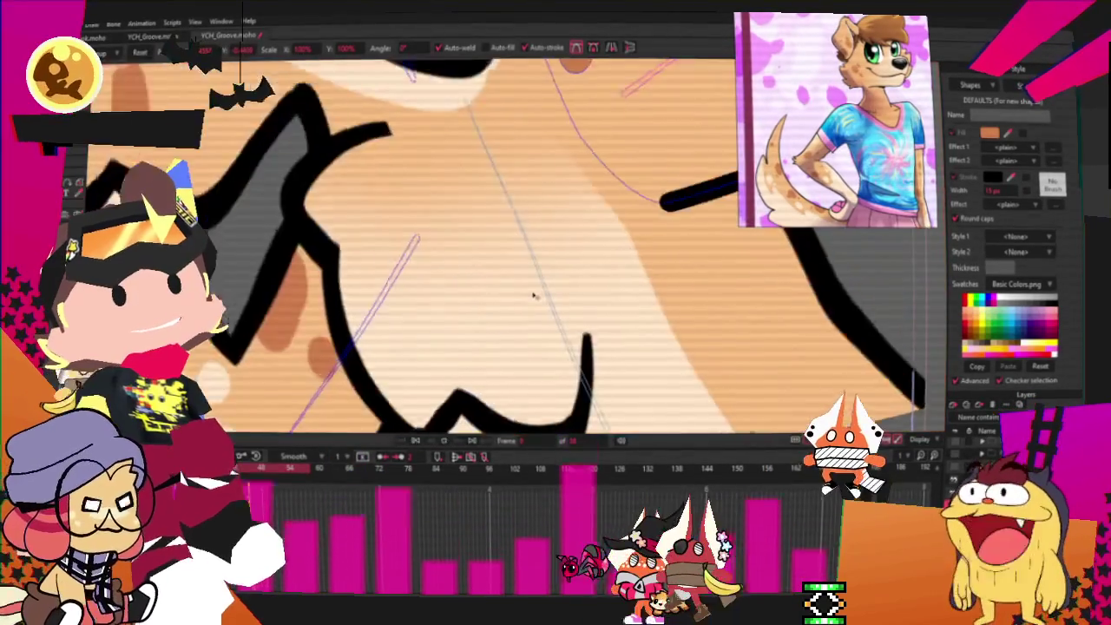
scroll(533, 293, "down", 3)
scroll(533, 293, "down", 2)
scroll(533, 293, "down", 2)
key("space")
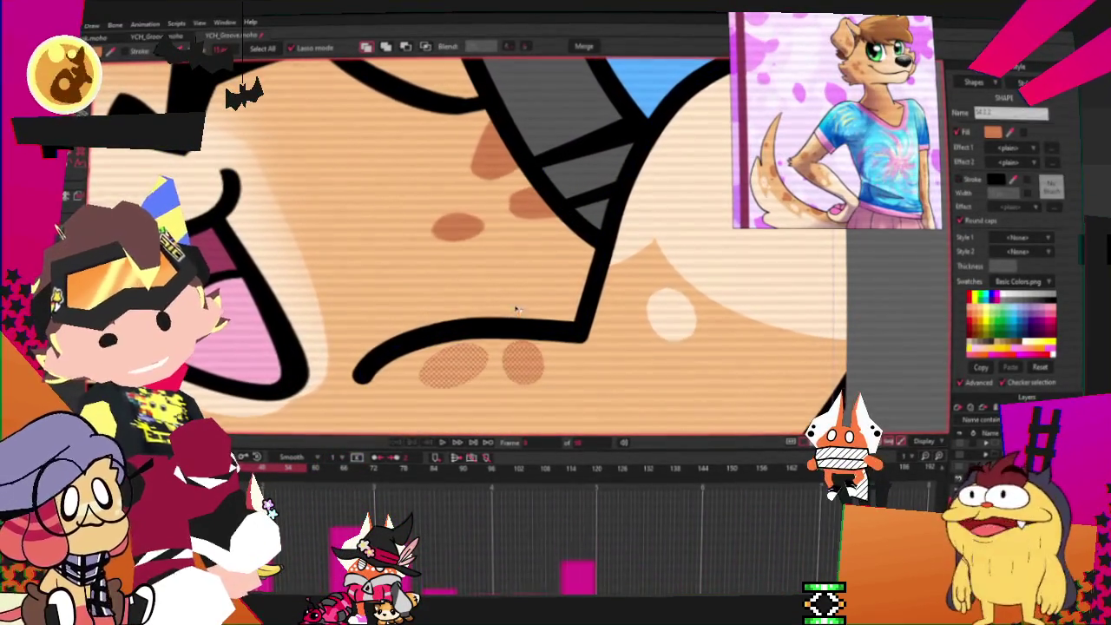
Move the snout spot group slightly up and to the left on the muzzle
left_click(425, 47)
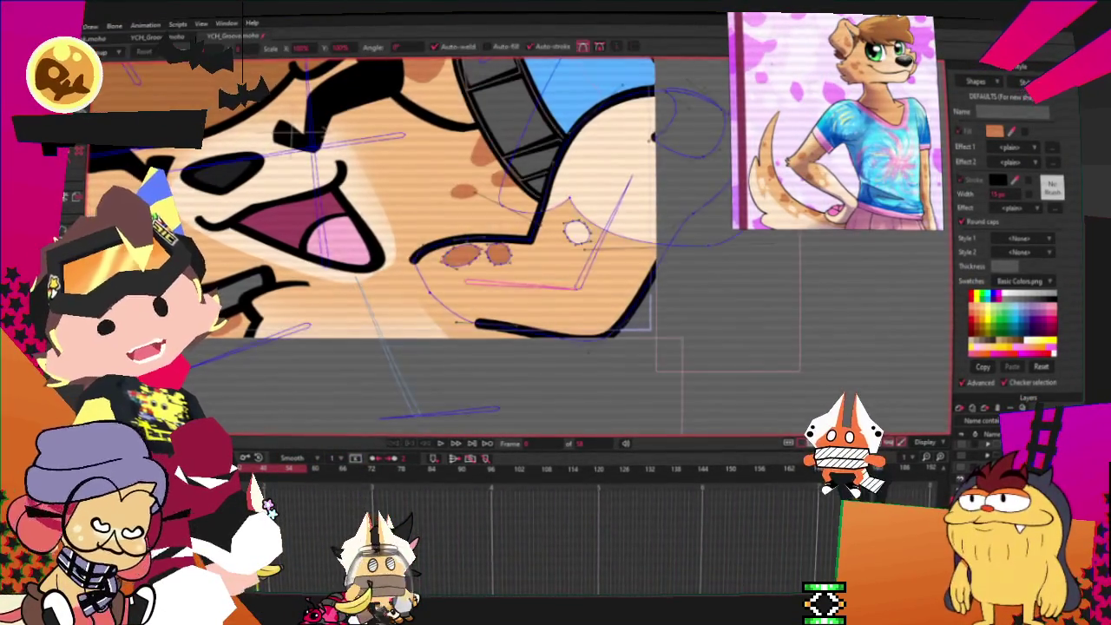
scroll(434, 229, "up", 3)
left_click(556, 275)
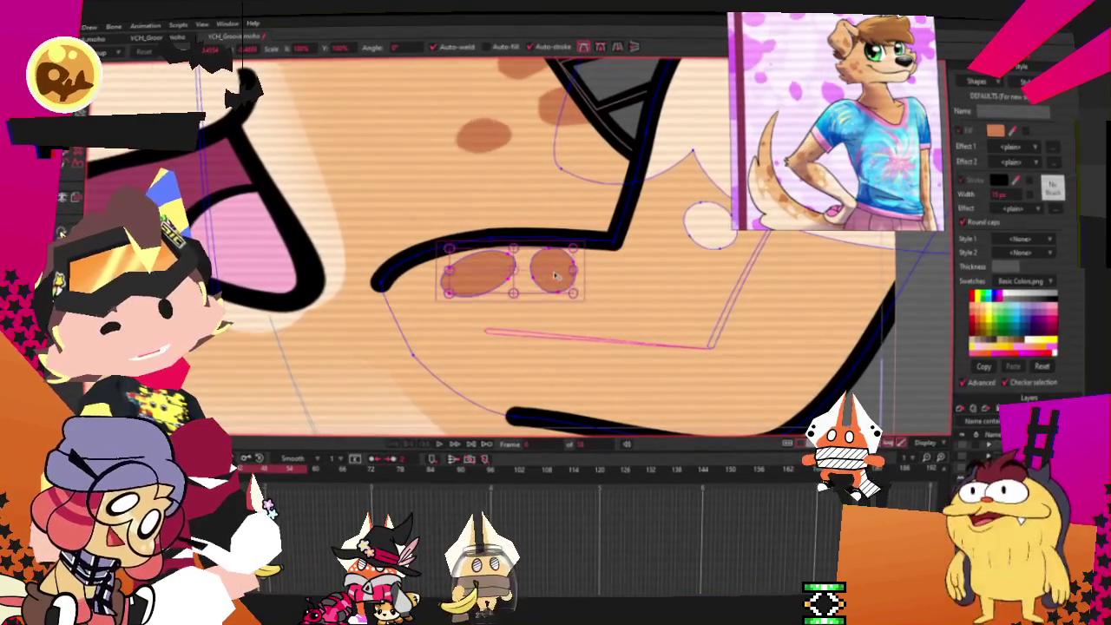
left_click_drag(556, 274, 546, 252)
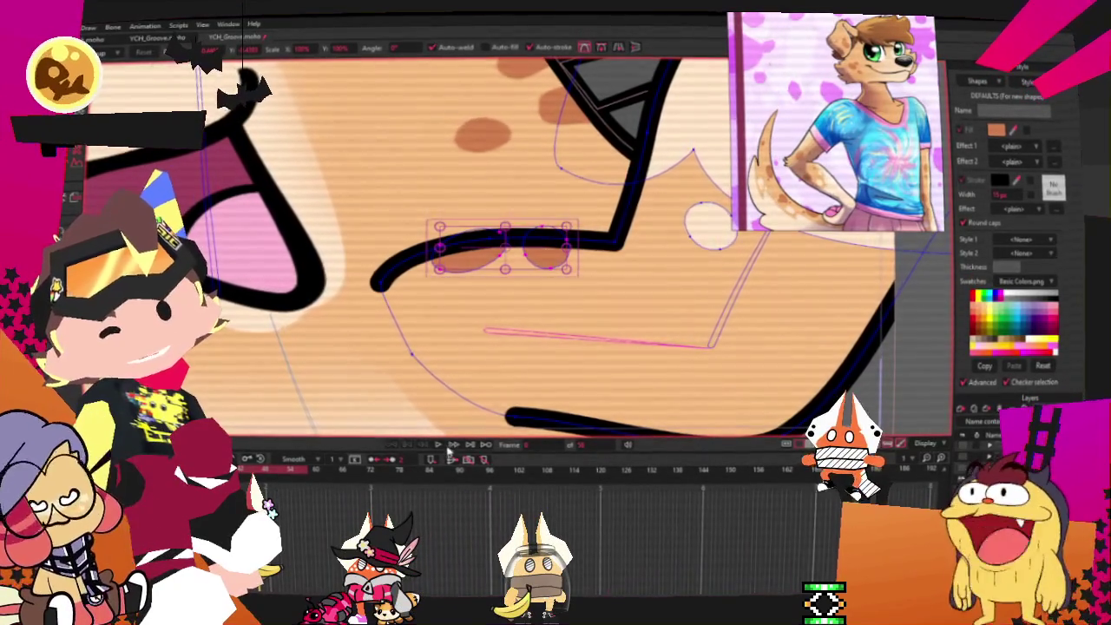
scroll(520, 347, "down", 2)
scroll(521, 347, "down", 3)
scroll(556, 351, "down", 1)
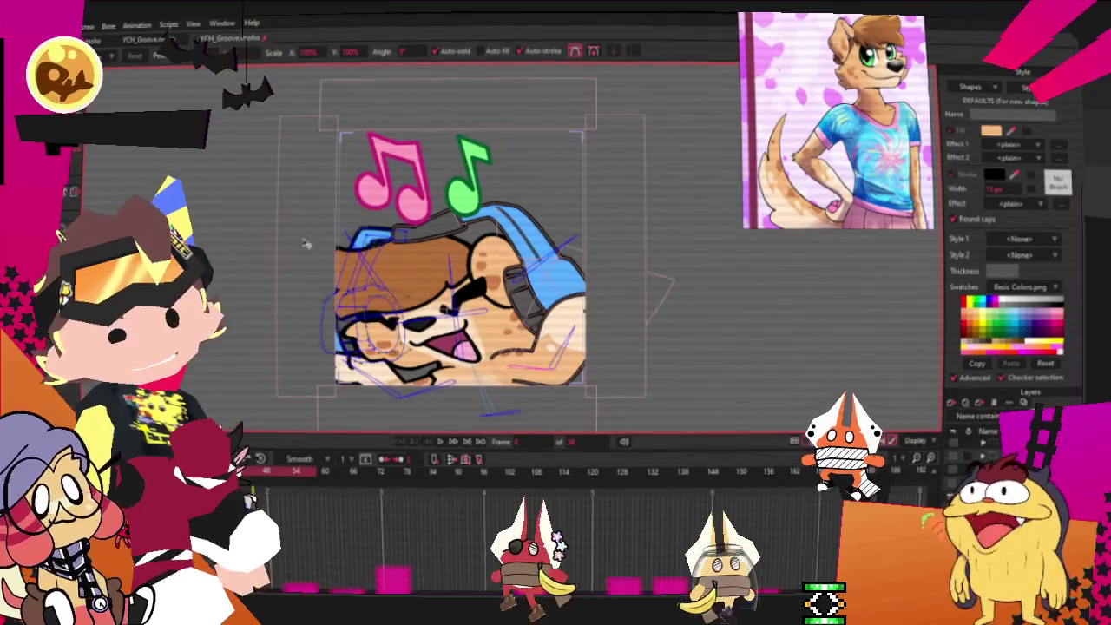
left_click(61, 23)
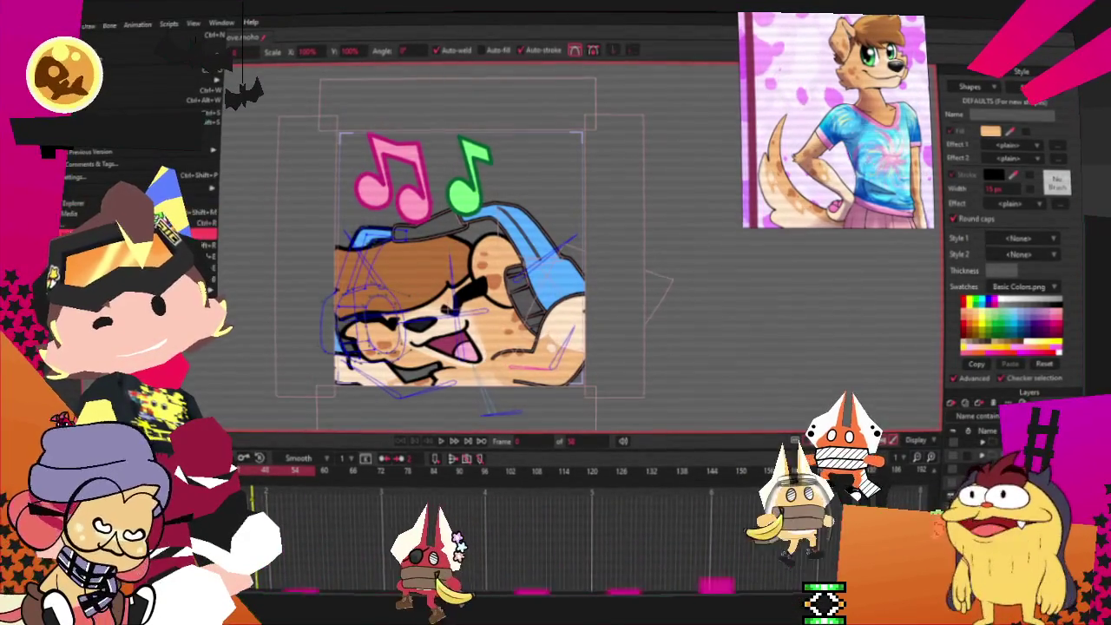
left_click(204, 223)
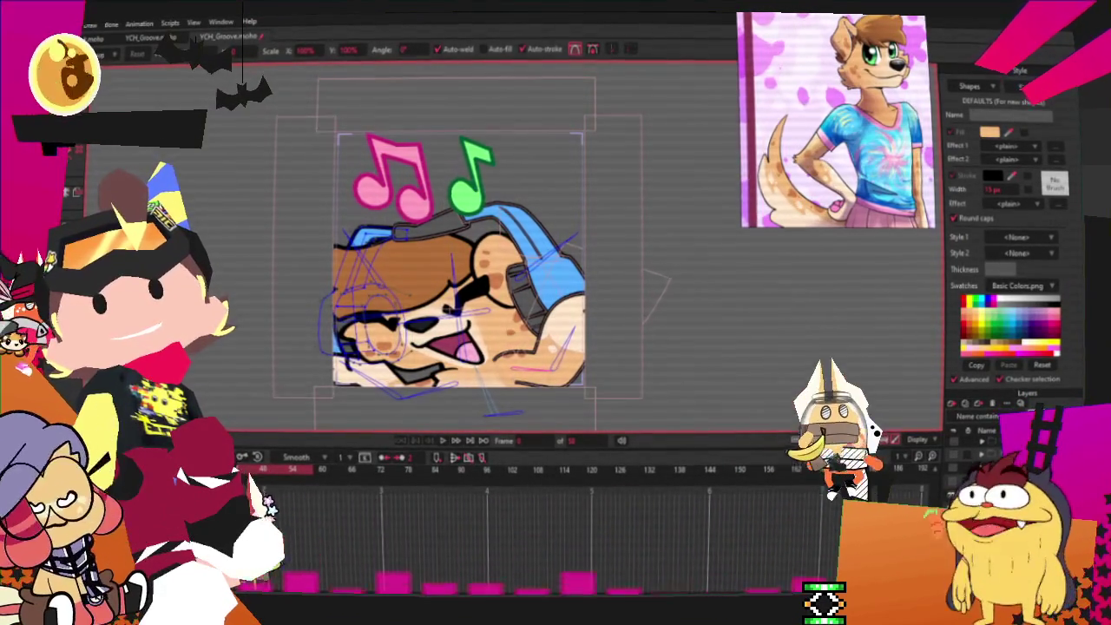
left_click(61, 24)
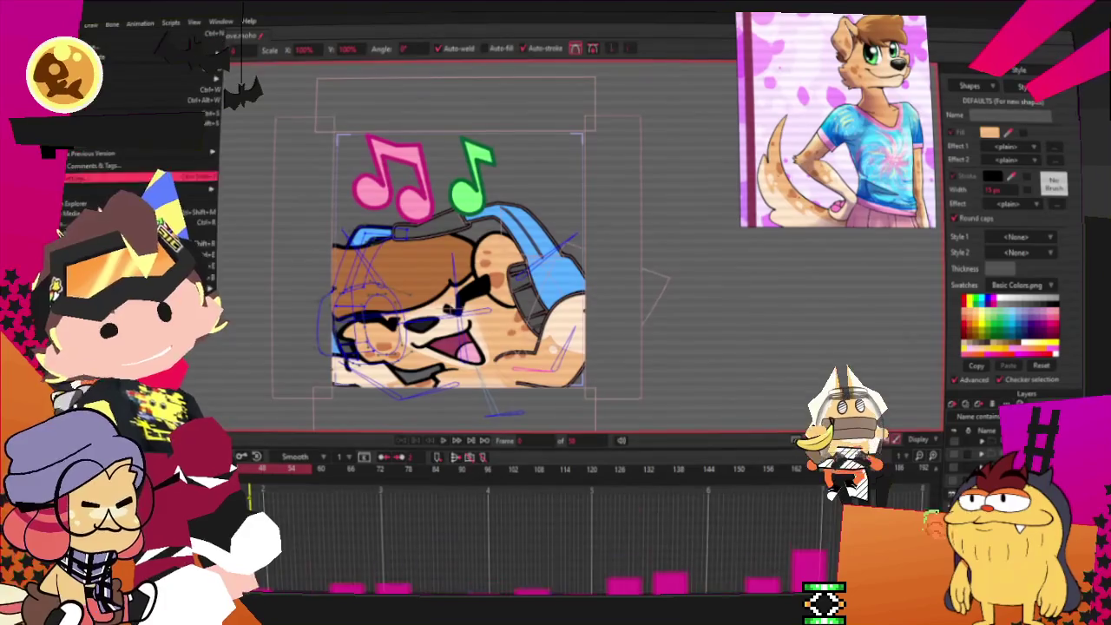